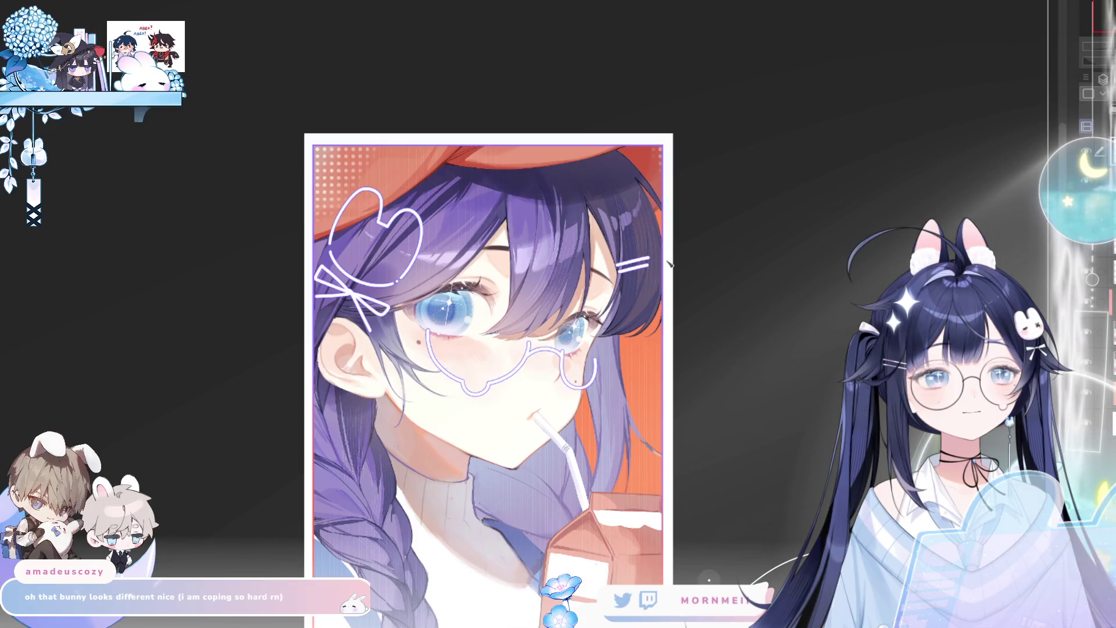
# Draw a small x and a dash inside the hair's heart outline, checking with a mirrored view
pyautogui.press('h')
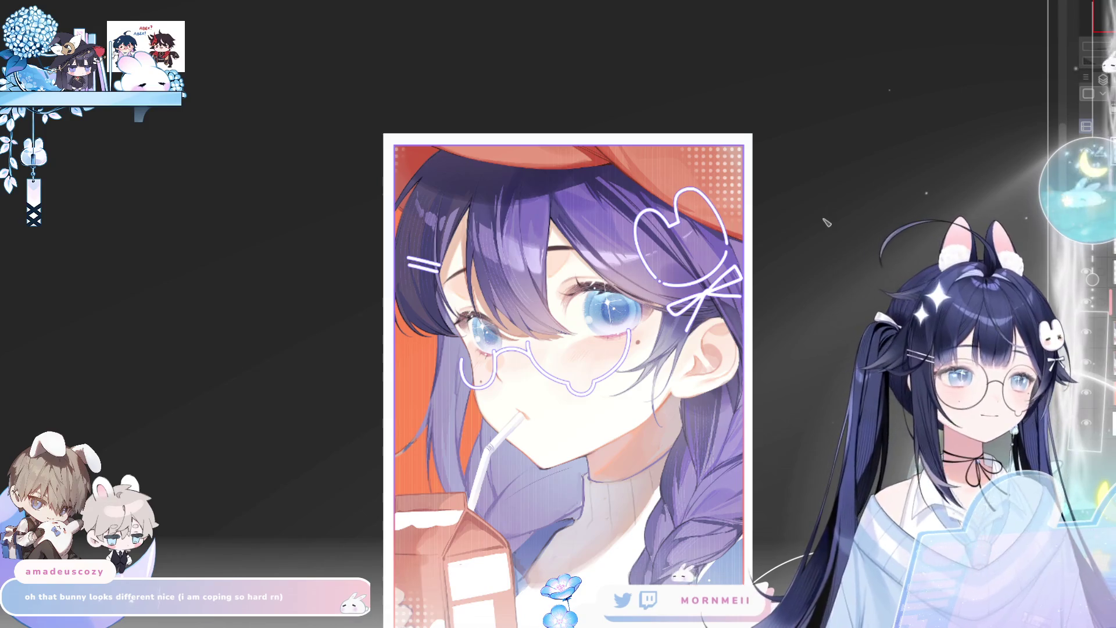
pyautogui.scroll(3, 663, 256)
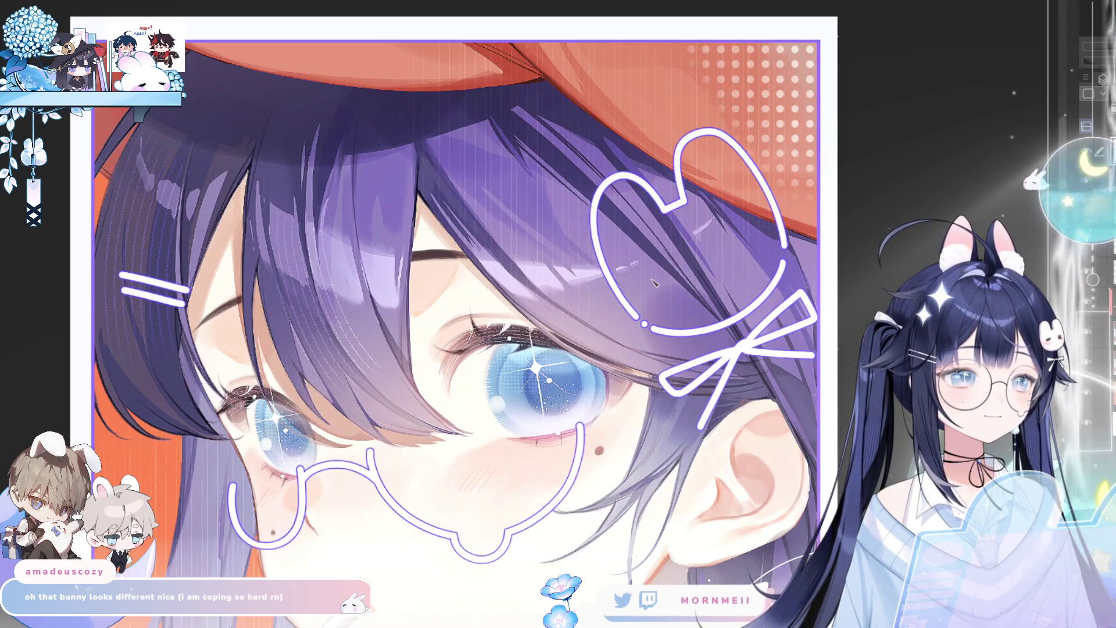
pyautogui.moveTo(647, 284); pyautogui.dragTo(677, 268)
pyautogui.moveTo(720, 236)
pyautogui.mouseDown()
pyautogui.moveTo(750, 234)
pyautogui.moveTo(731, 245)
pyautogui.mouseUp()
pyautogui.hotkey('ctrl', 'z')
pyautogui.hotkey('ctrl', 'z')
pyautogui.hotkey('ctrl', 'z')
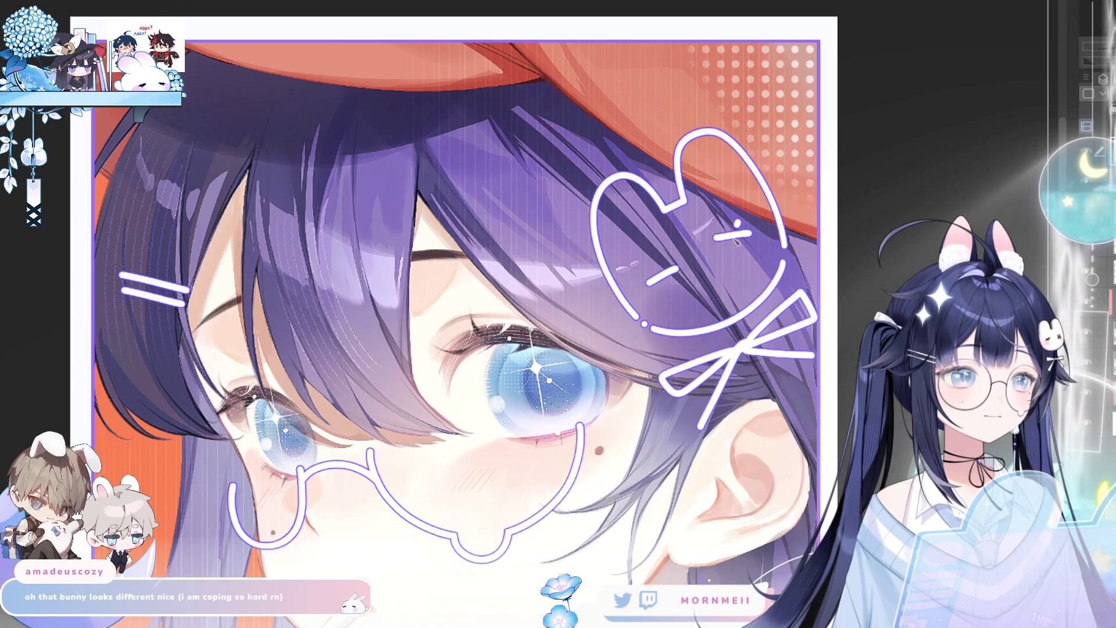
pyautogui.hotkey('ctrl', '0')
pyautogui.press('h')
pyautogui.press('h')
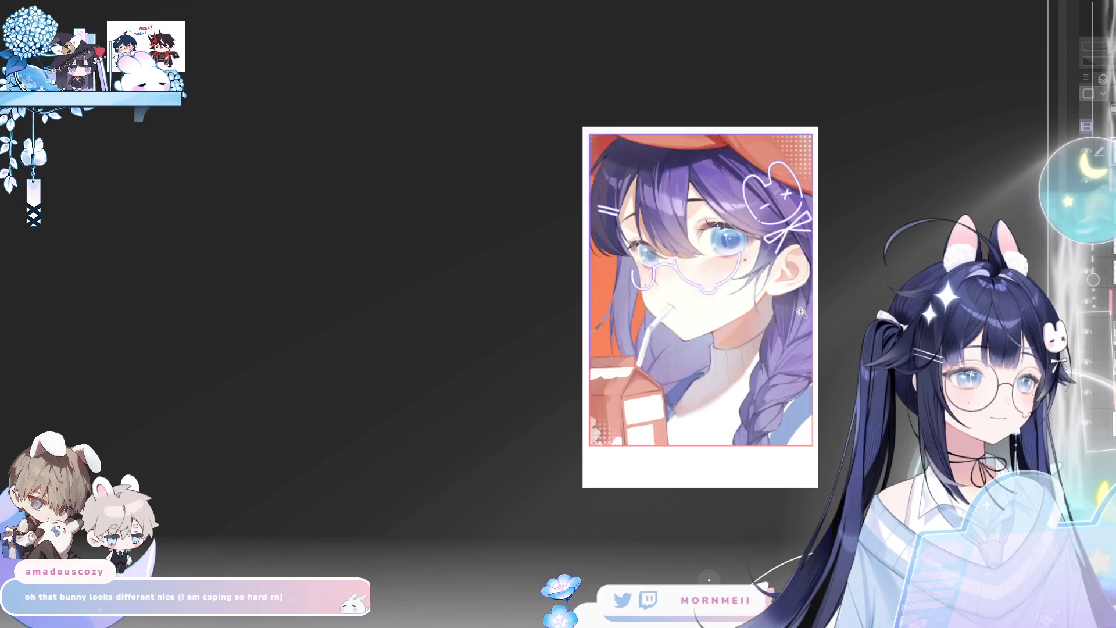
pyautogui.click(757, 184)
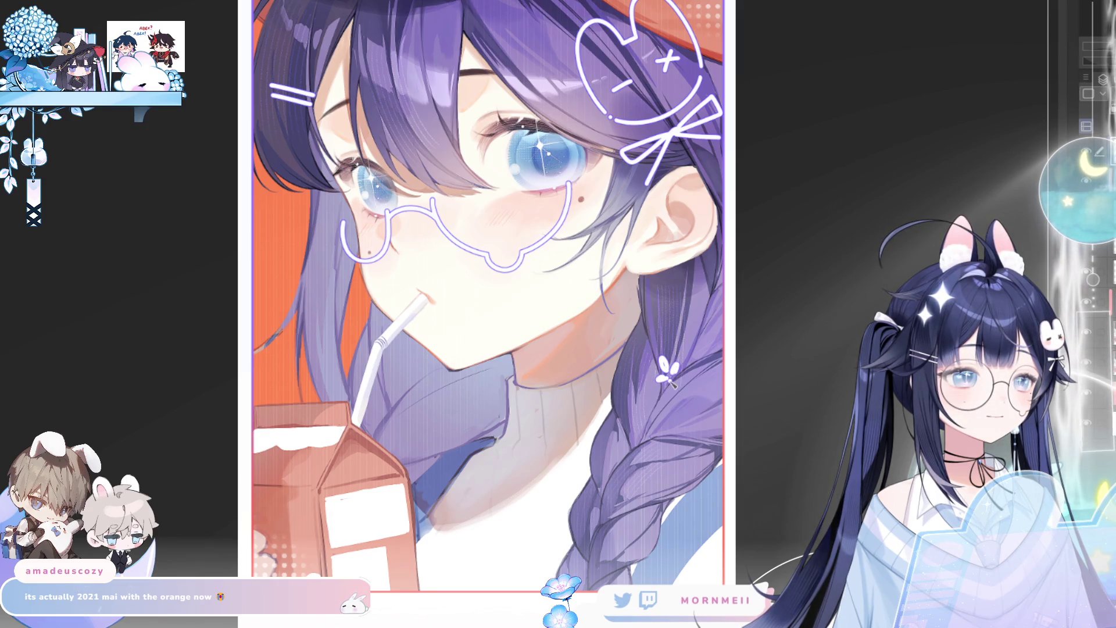
# Mirror the canvas view and flip it back to check the braid flower
pyautogui.press('h')
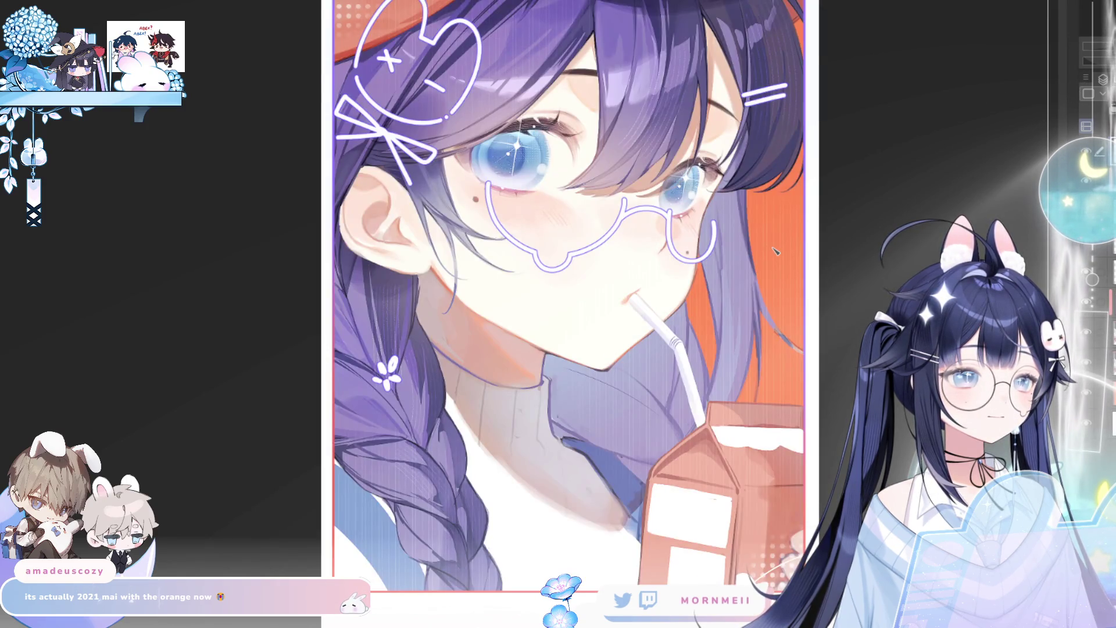
pyautogui.press('h')
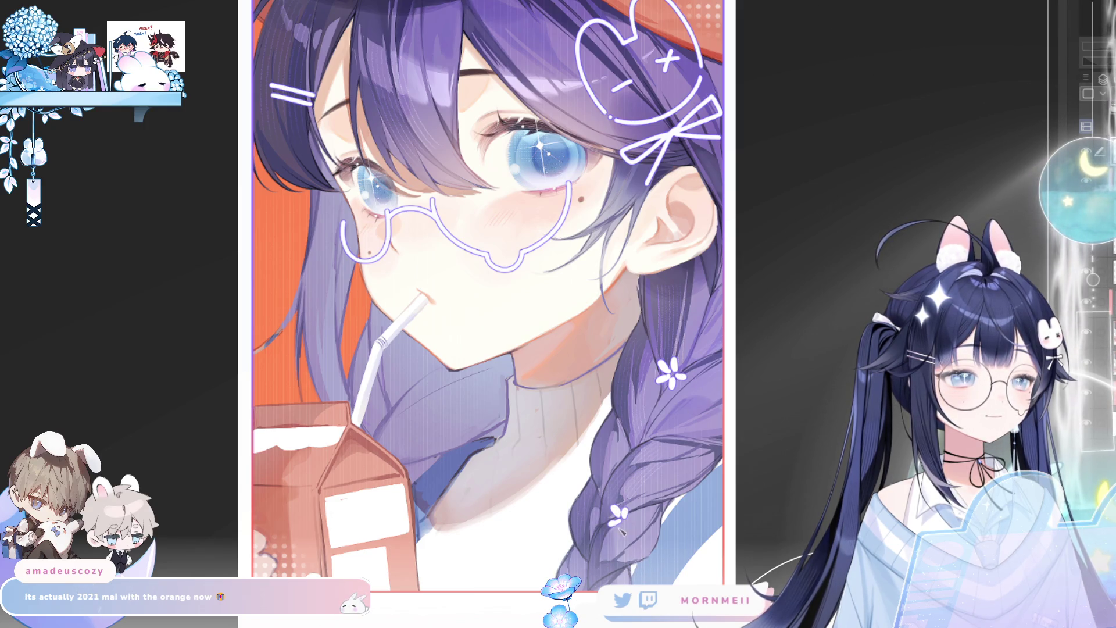
# Pan down to the milk carton and scribble wavy placeholder lines across its upper and lower labels
pyautogui.press('h')
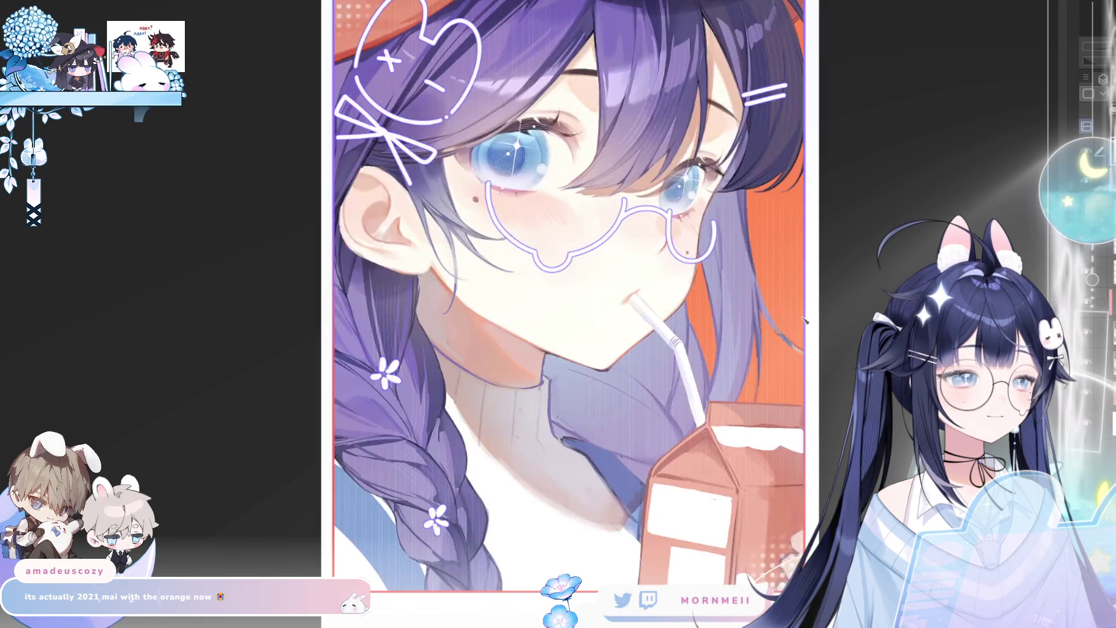
pyautogui.press('h')
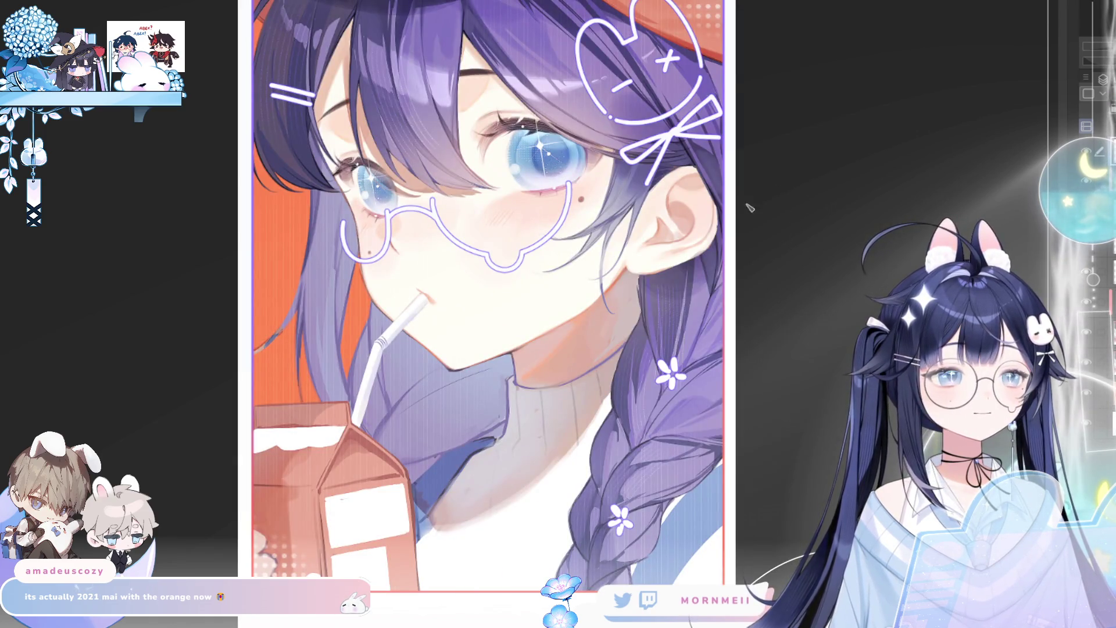
pyautogui.press('h')
pyautogui.press('h')
pyautogui.moveTo(577, 451)
pyautogui.mouseDown()
pyautogui.moveTo(542, 312)
pyautogui.moveTo(566, 298)
pyautogui.mouseUp()
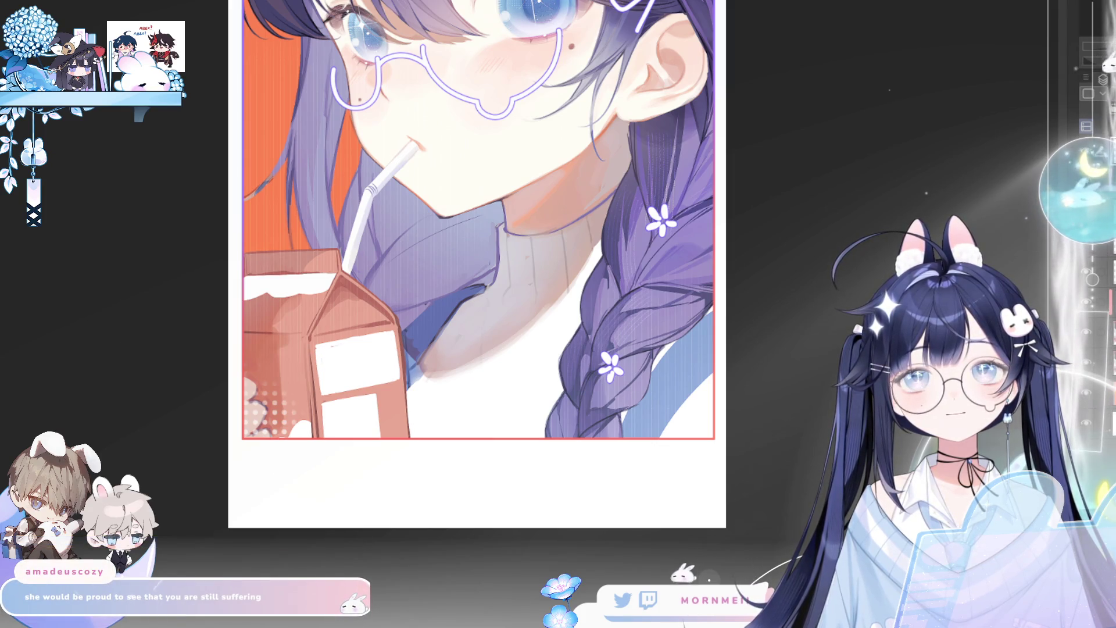
pyautogui.moveTo(322, 365)
pyautogui.mouseDown()
pyautogui.moveTo(436, 354)
pyautogui.moveTo(491, 333)
pyautogui.mouseUp()
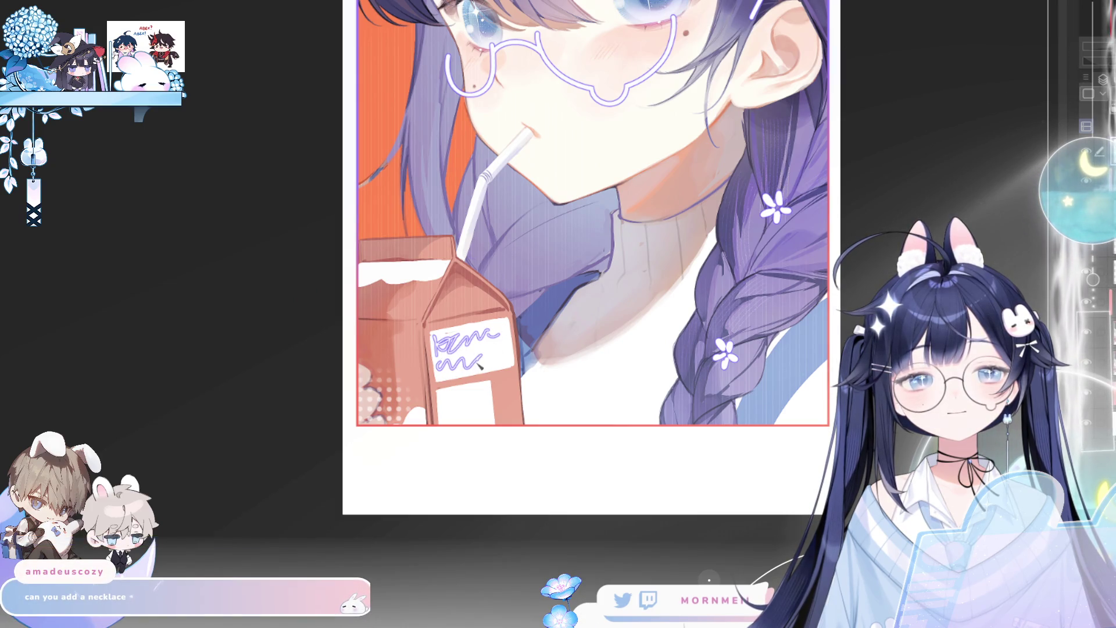
pyautogui.hotkey('ctrl', 'z')
pyautogui.moveTo(445, 378); pyautogui.dragTo(501, 377)
pyautogui.moveTo(450, 416); pyautogui.dragTo(491, 410)
# Select the area around the carton to tint the scribbles, then deselect and compare the mirrored view
pyautogui.press('h')
pyautogui.hotkey('ctrl', '0')
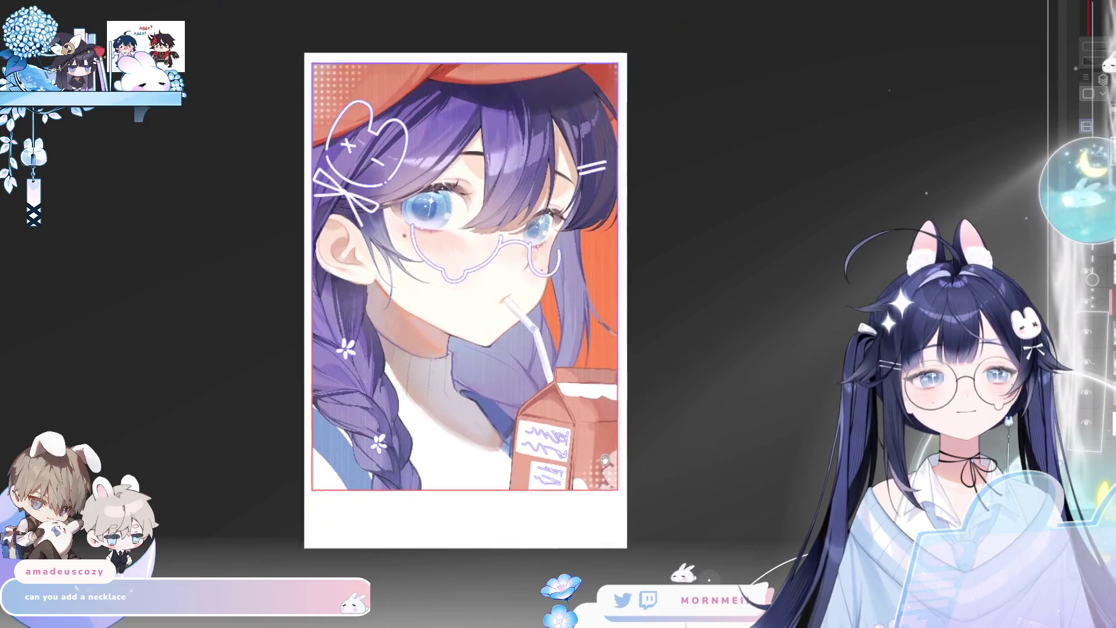
pyautogui.press('h')
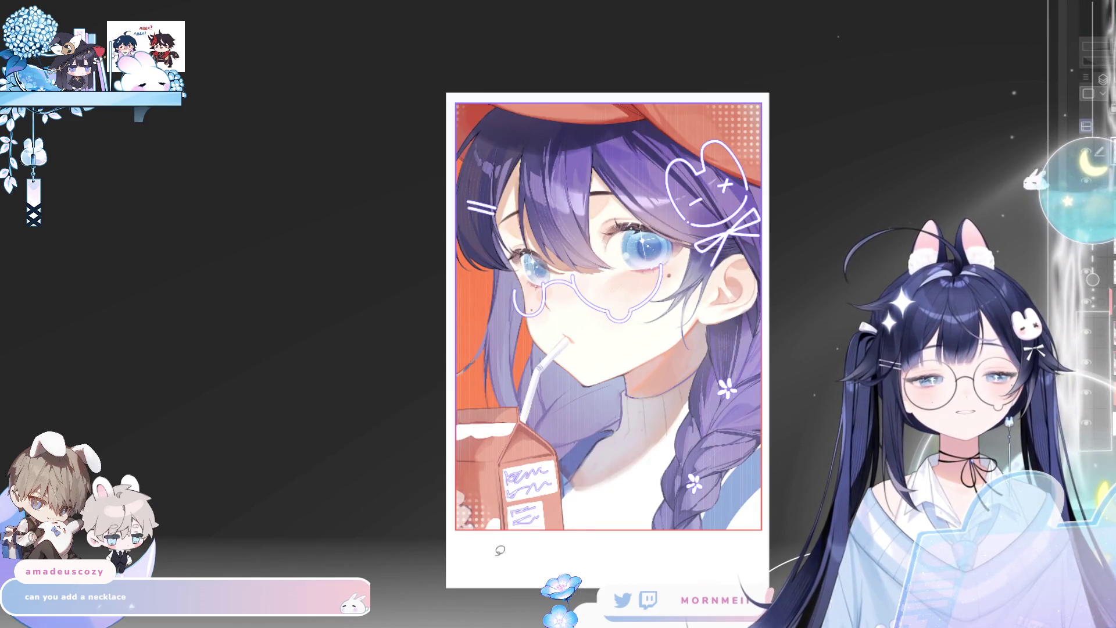
pyautogui.moveTo(498, 551); pyautogui.dragTo(564, 562)
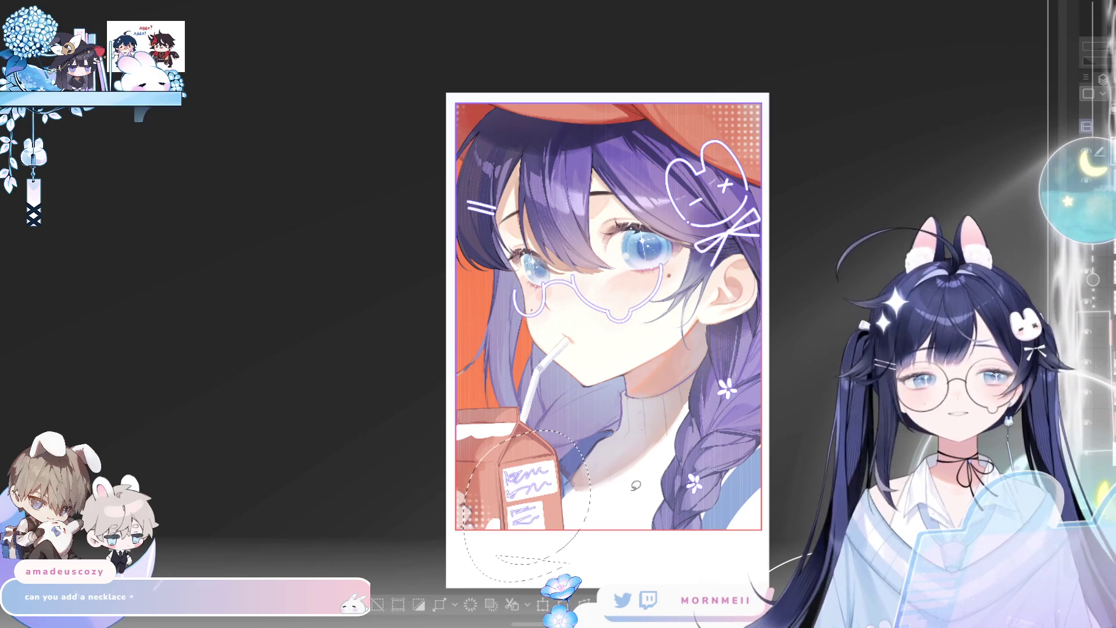
pyautogui.click(377, 605)
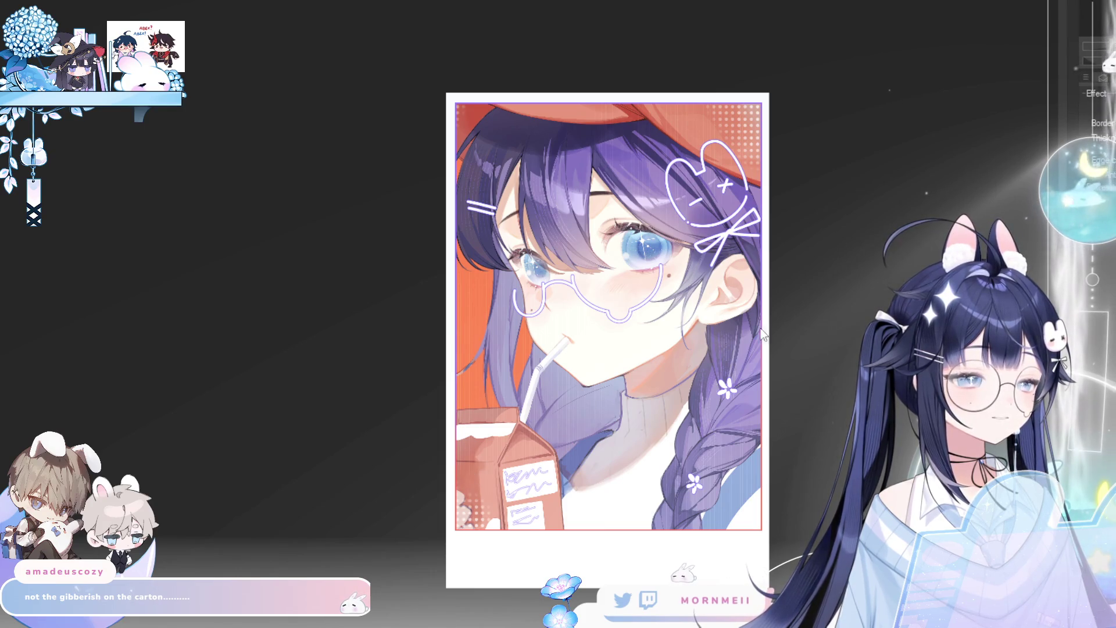
pyautogui.press('h')
pyautogui.press('h')
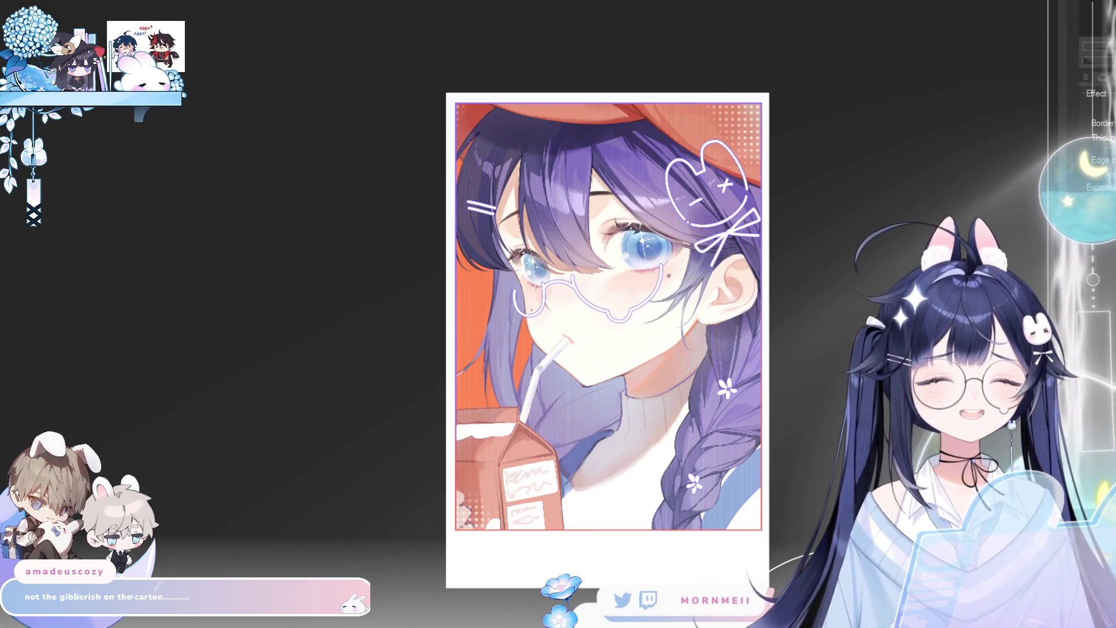
pyautogui.press('h')
pyautogui.click(644, 406)
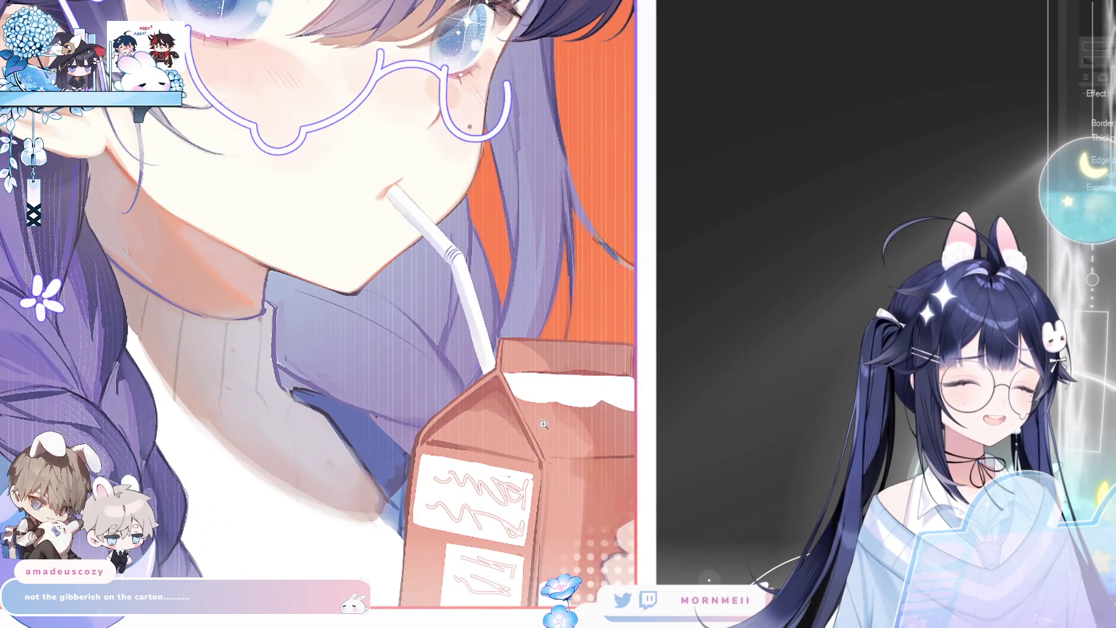
pyautogui.press('h')
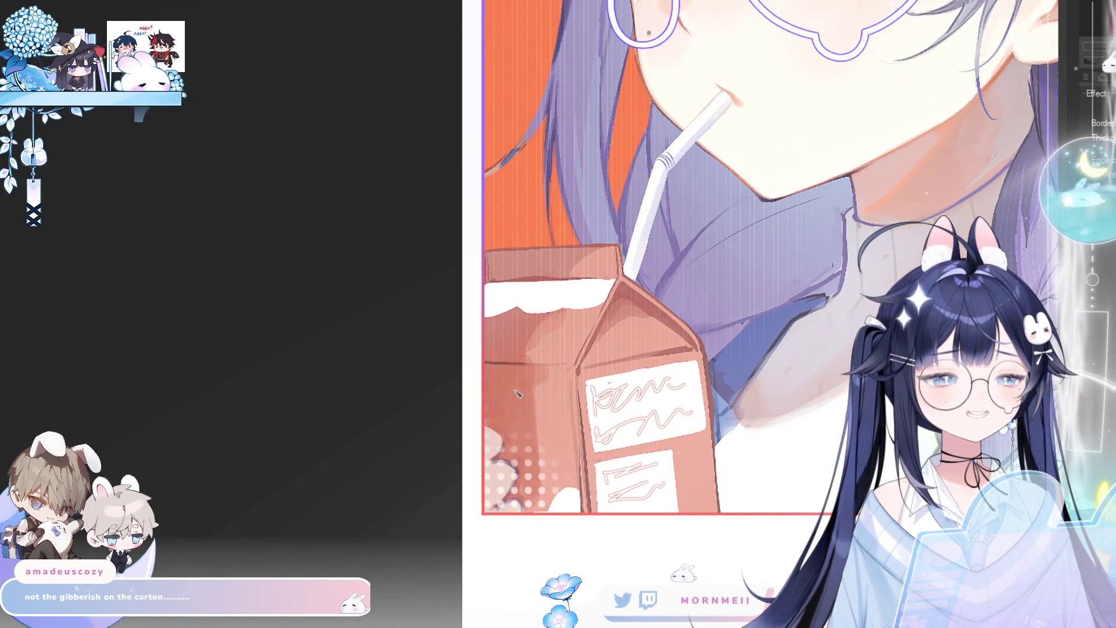
pyautogui.moveTo(517, 379); pyautogui.dragTo(520, 424)
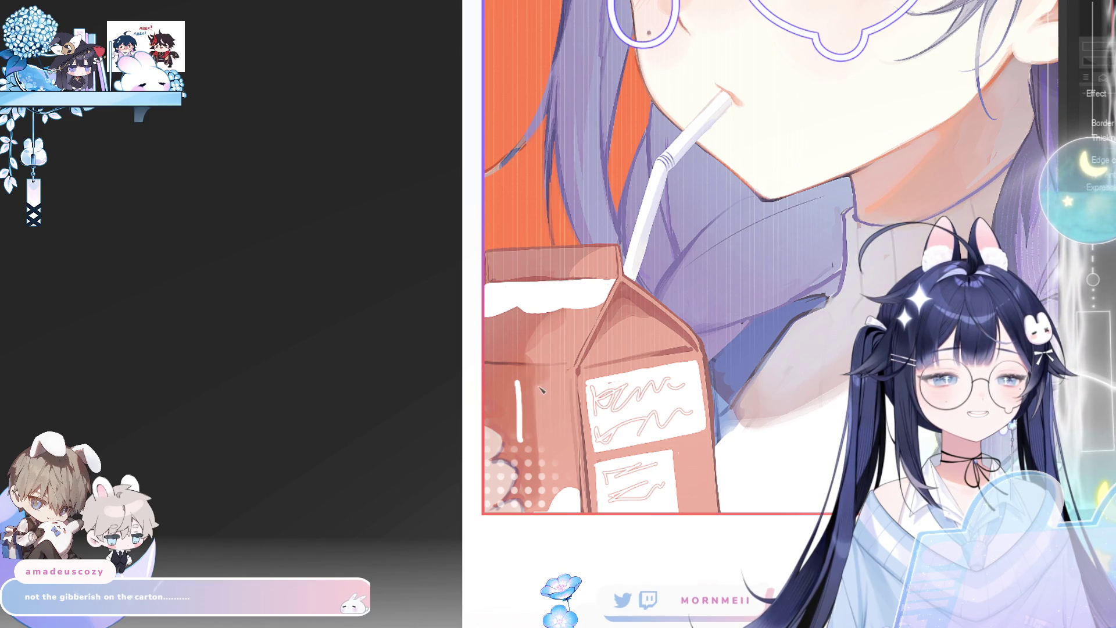
pyautogui.moveTo(539, 381)
pyautogui.mouseDown()
pyautogui.moveTo(540, 440)
pyautogui.moveTo(544, 409)
pyautogui.mouseUp()
pyautogui.moveTo(545, 410); pyautogui.dragTo(563, 436)
pyautogui.hotkey('ctrl', 'z')
pyautogui.hotkey('ctrl', 'z')
pyautogui.moveTo(559, 384); pyautogui.dragTo(543, 411)
pyautogui.moveTo(544, 411); pyautogui.dragTo(568, 441)
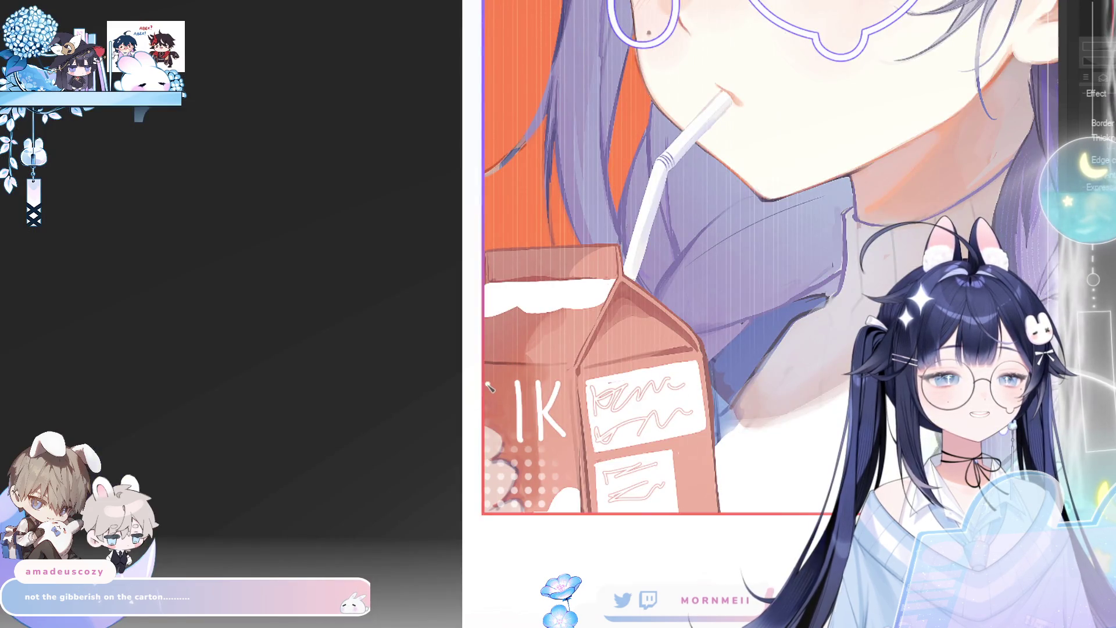
pyautogui.moveTo(489, 383); pyautogui.dragTo(488, 427)
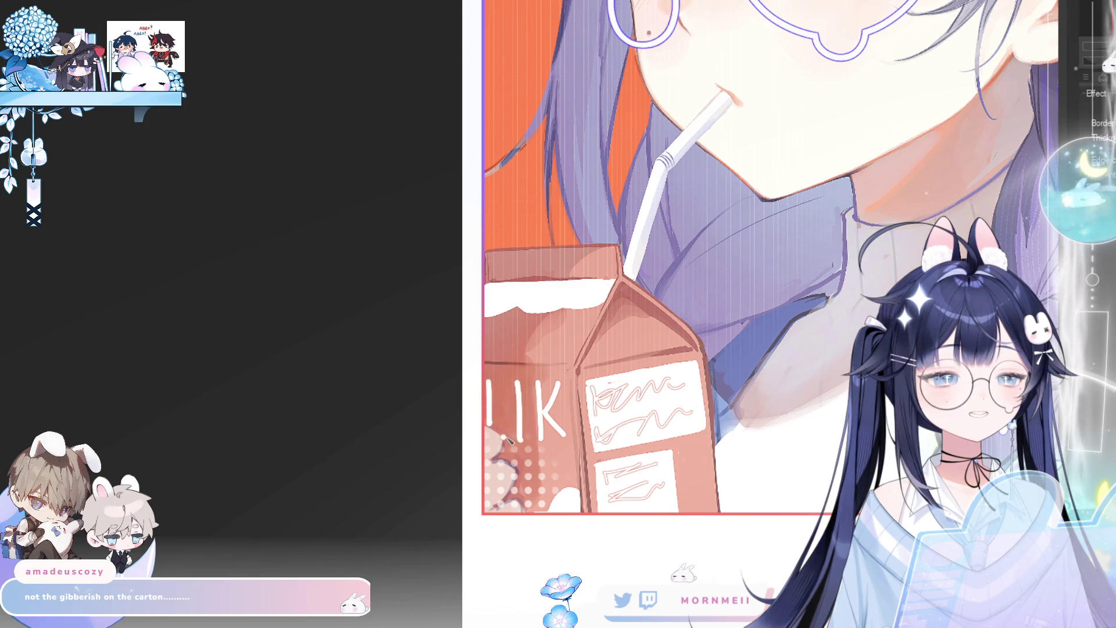
pyautogui.scroll(-5, 535, 410)
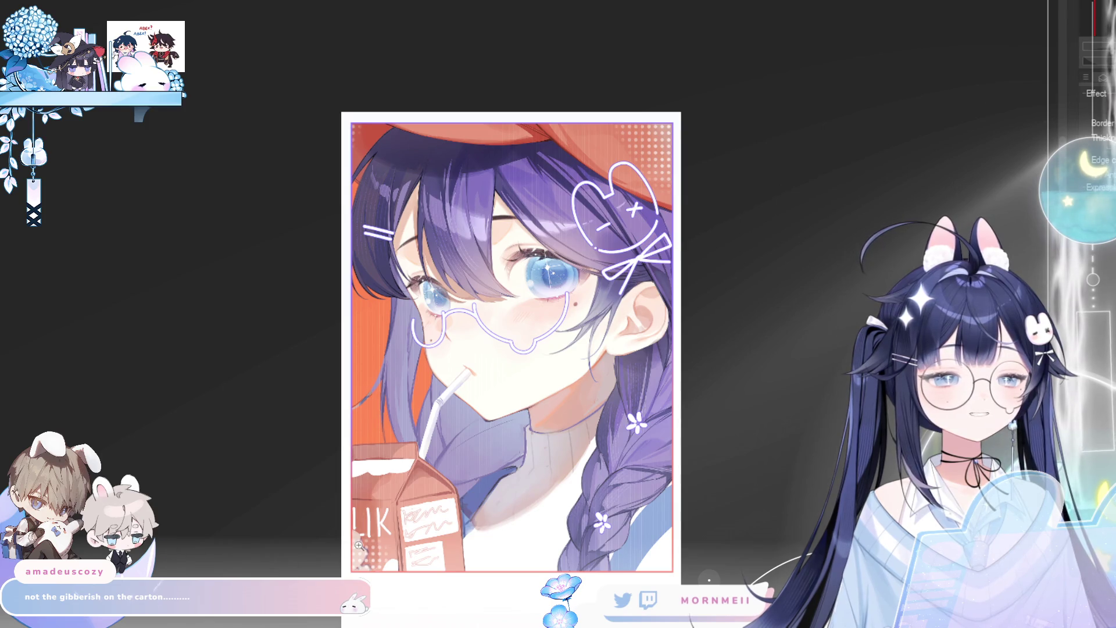
pyautogui.scroll(5, 375, 532)
pyautogui.scroll(-4, 389, 501)
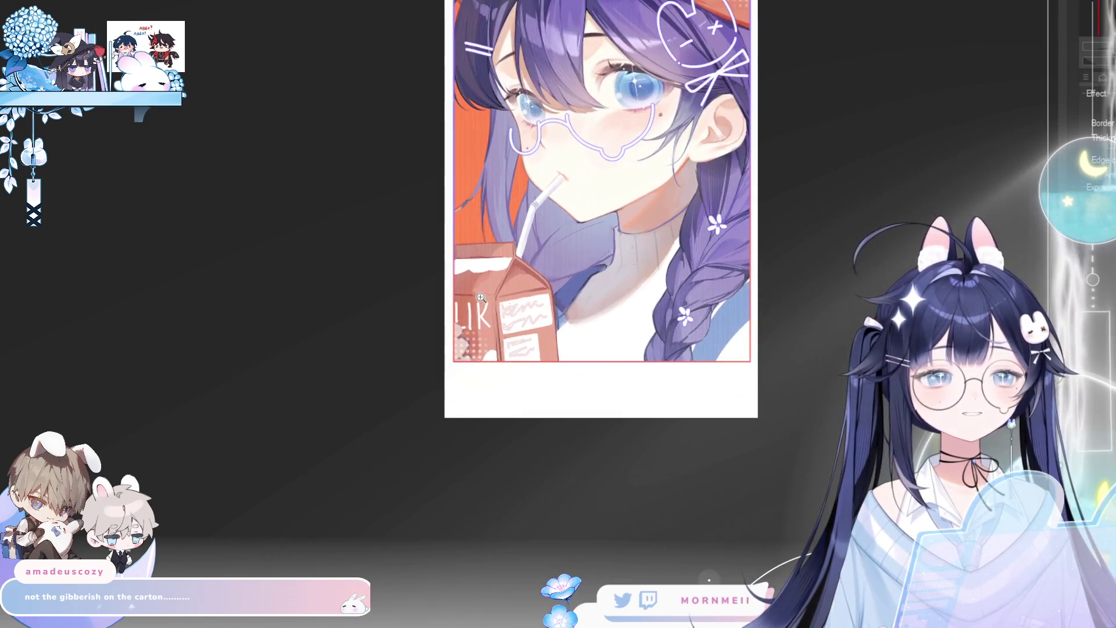
# Zoom out to the whole polaroid, show the Layer panel, then zoom back in on the face
pyautogui.moveTo(640, 169); pyautogui.dragTo(588, 297)
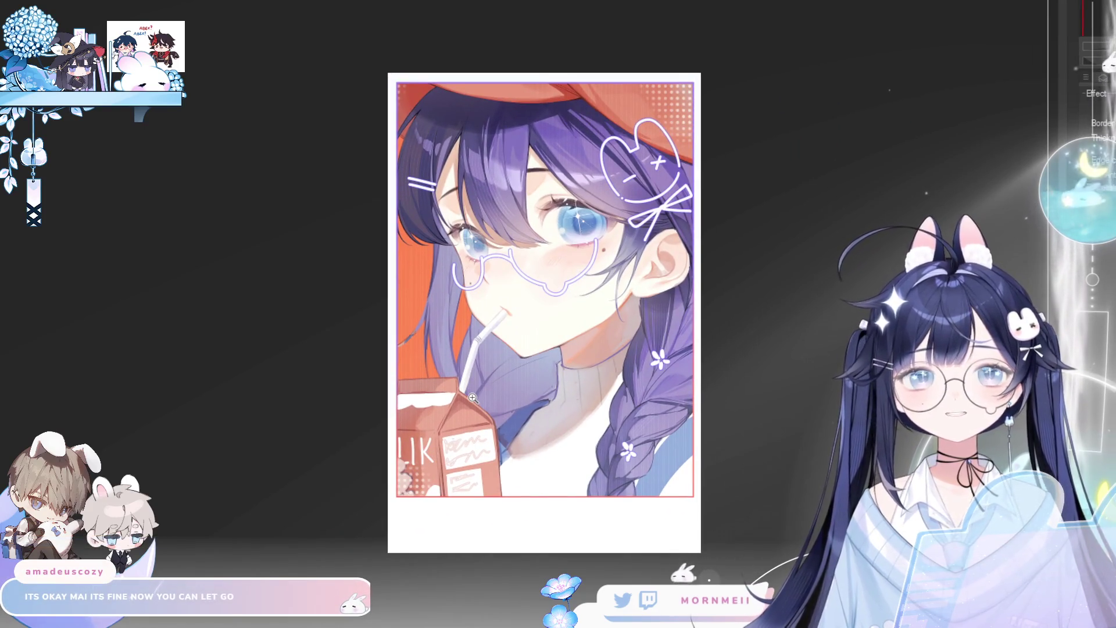
pyautogui.click(1103, 78)
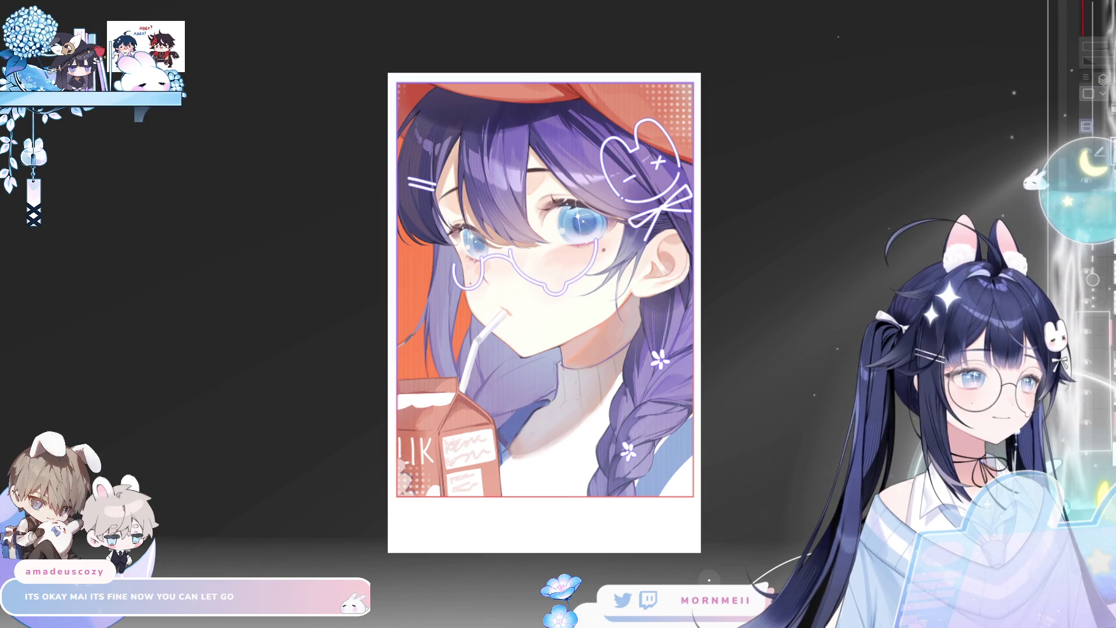
pyautogui.scroll(3, 725, 429)
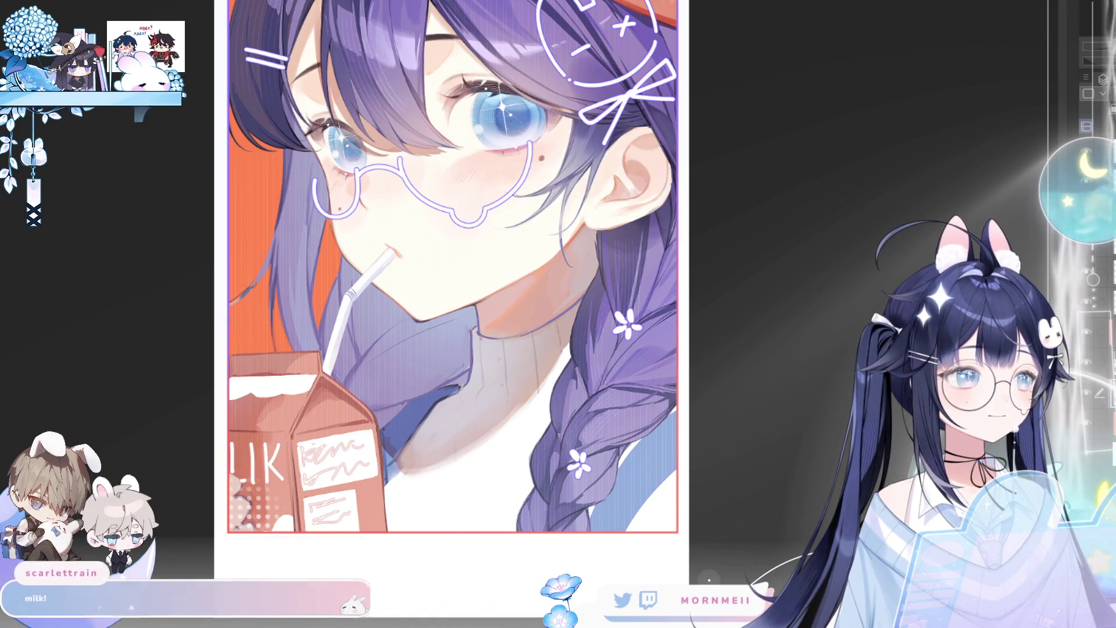
# Toggle the carton lettering layer's visibility, then draw and redraw a thin necklace cord down the sweater
pyautogui.click(1096, 153)
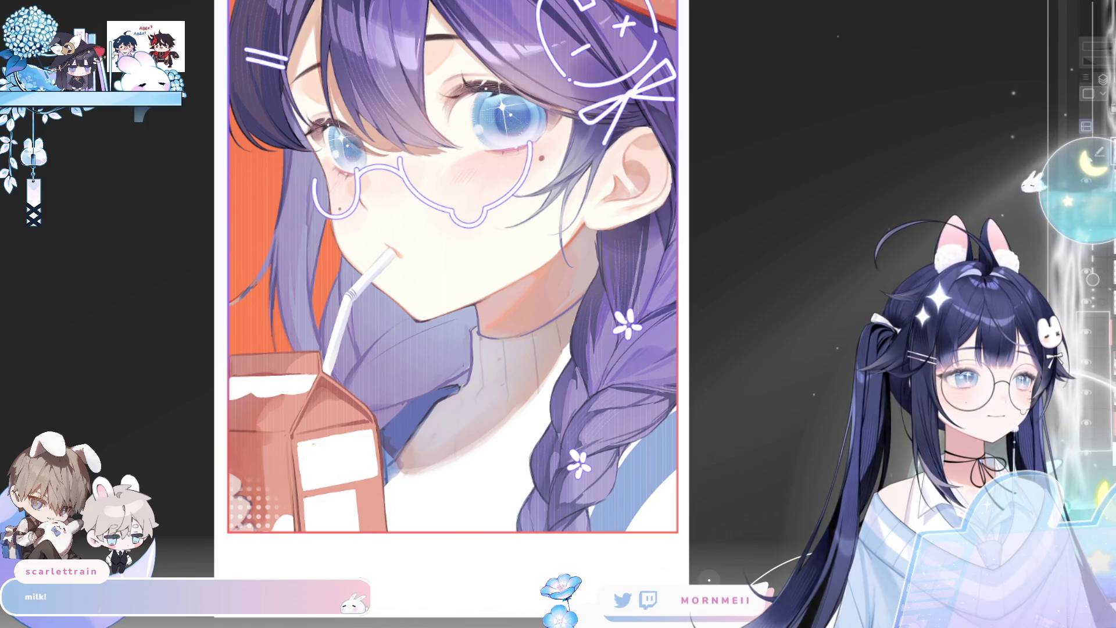
pyautogui.click(1098, 153)
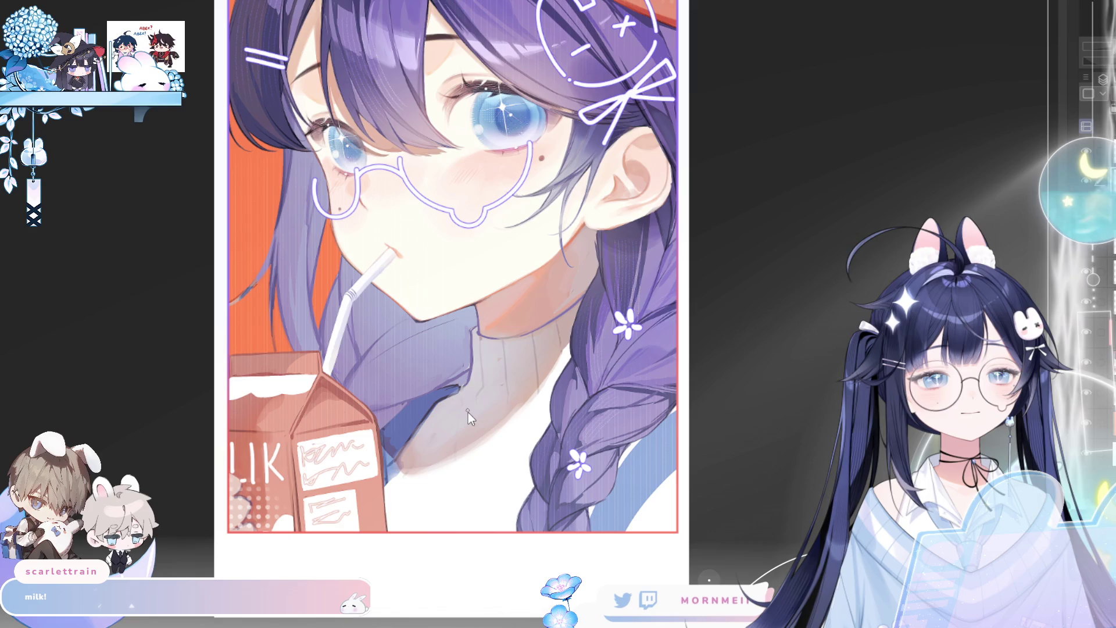
pyautogui.moveTo(463, 390); pyautogui.dragTo(478, 487)
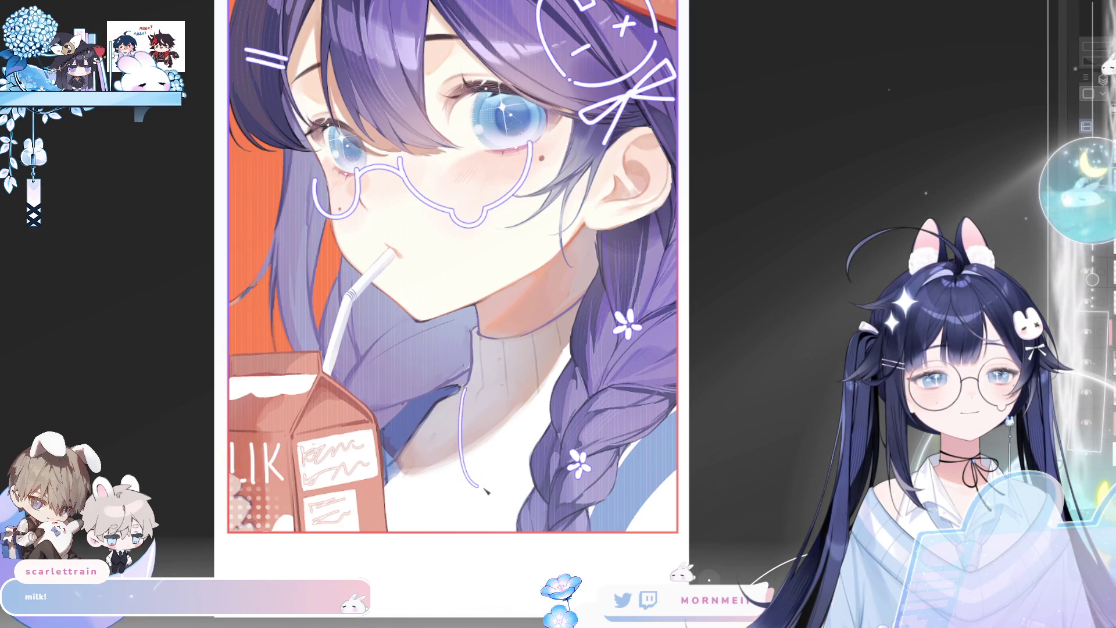
pyautogui.hotkey('ctrl', 'z')
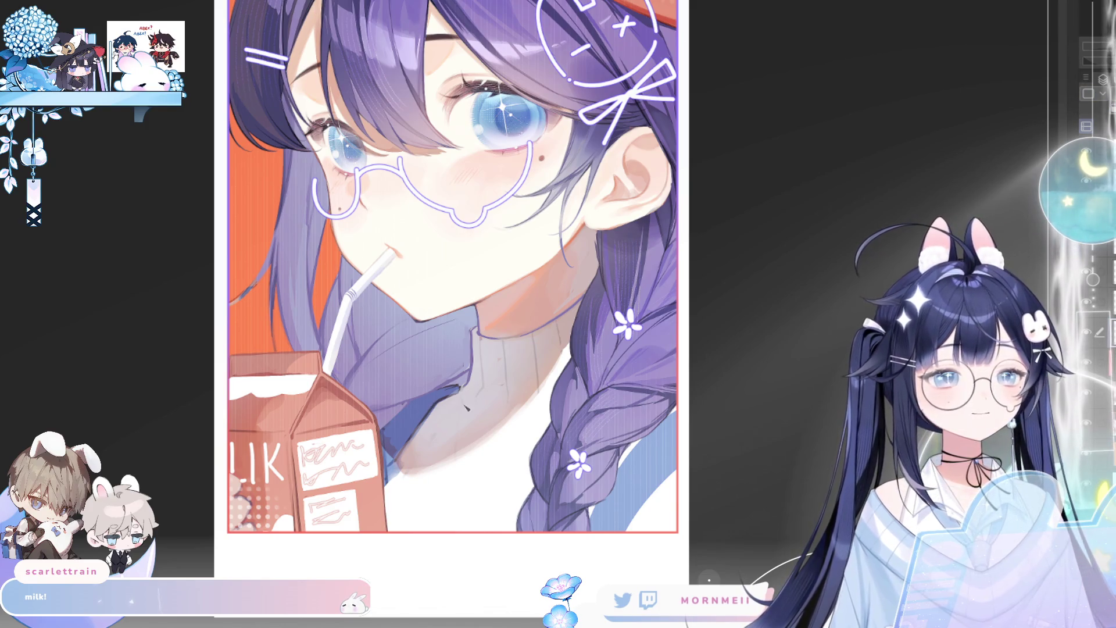
pyautogui.moveTo(459, 393); pyautogui.dragTo(471, 502)
pyautogui.hotkey('ctrl', 'z')
pyautogui.hotkey('ctrl', 'z')
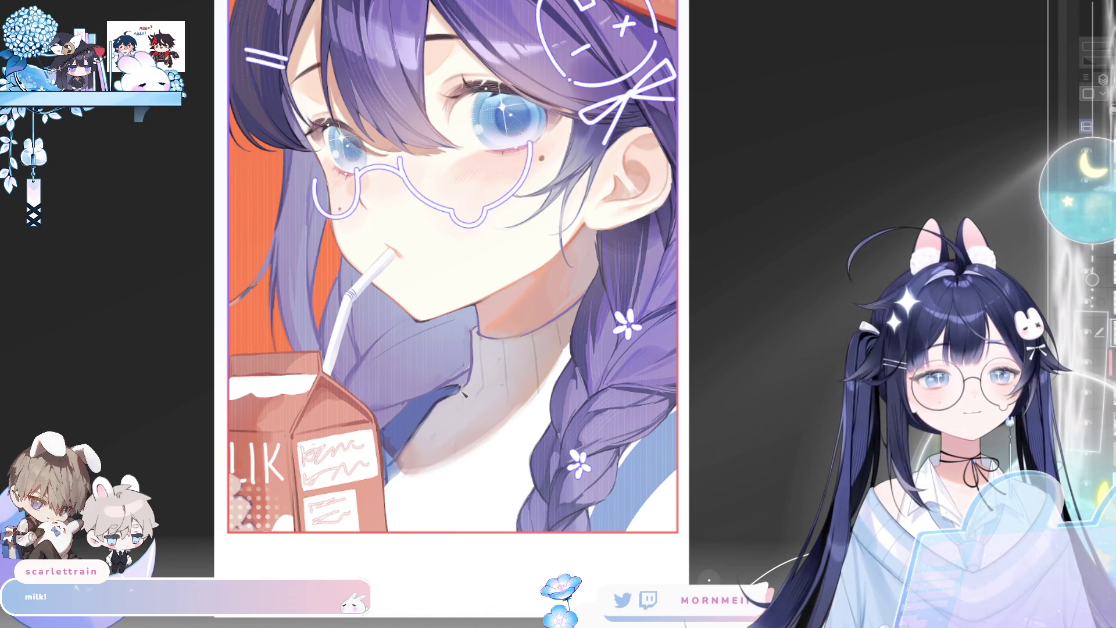
pyautogui.moveTo(457, 391)
pyautogui.mouseDown()
pyautogui.moveTo(482, 479)
pyautogui.moveTo(502, 468)
pyautogui.moveTo(463, 497)
pyautogui.mouseUp()
pyautogui.hotkey('ctrl', 'z')
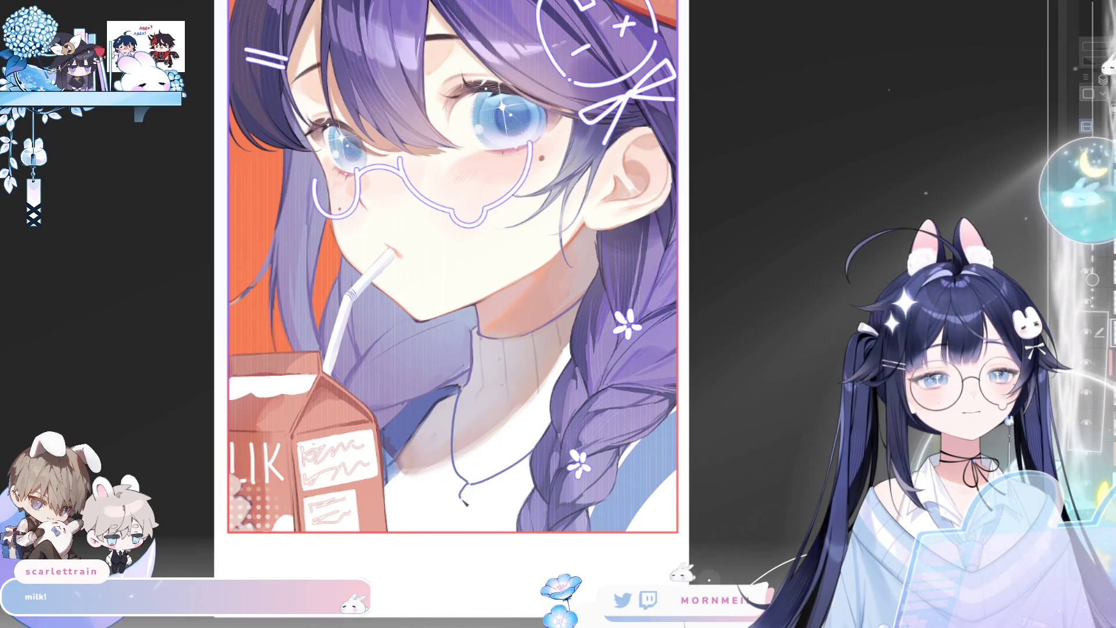
# Flip the canvas horizontally several times to check the necklace and pendant
pyautogui.press('h')
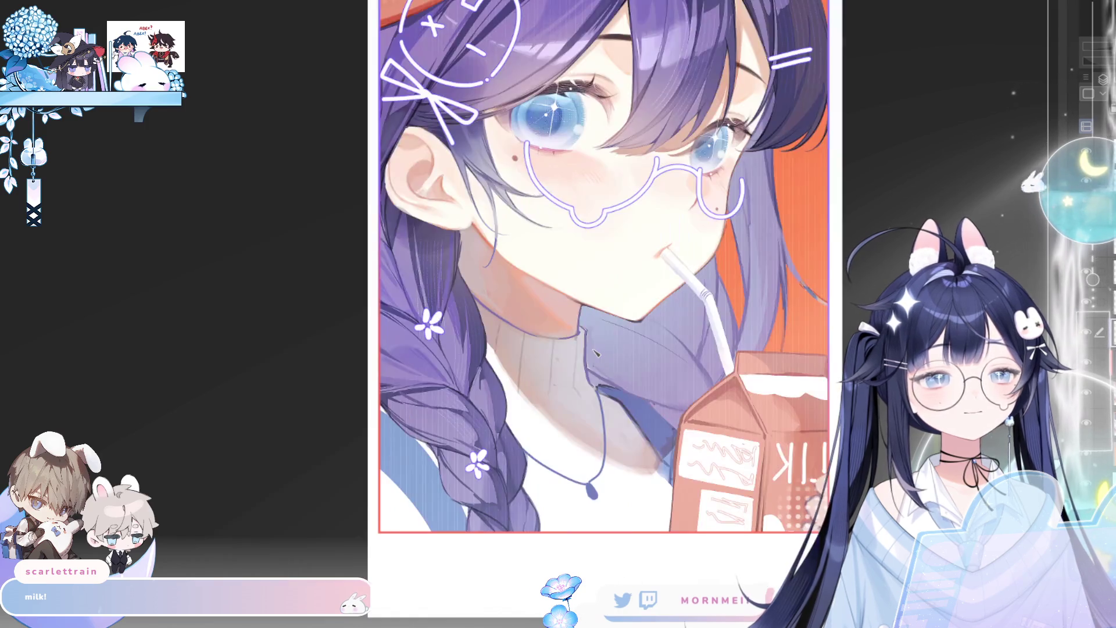
pyautogui.press('h')
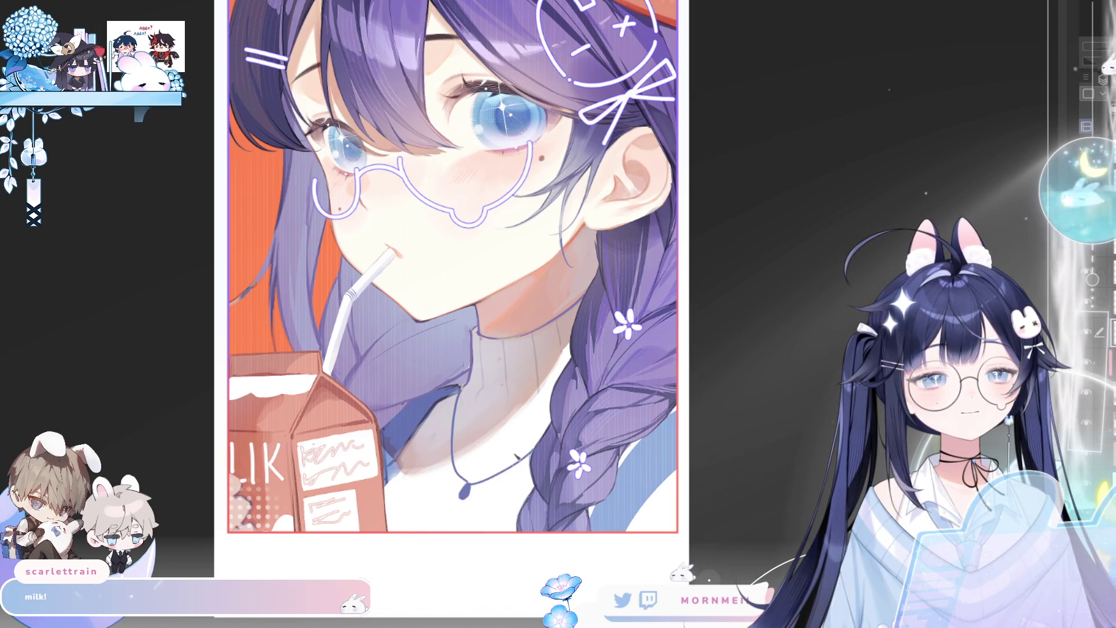
pyautogui.press('h')
pyautogui.press('h')
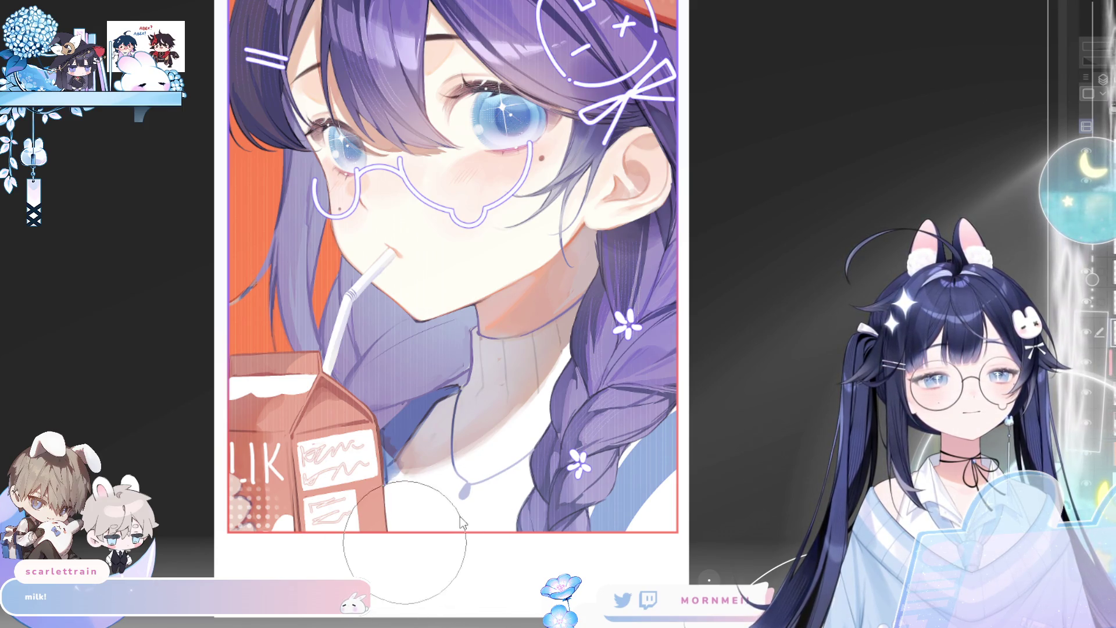
pyautogui.press('h')
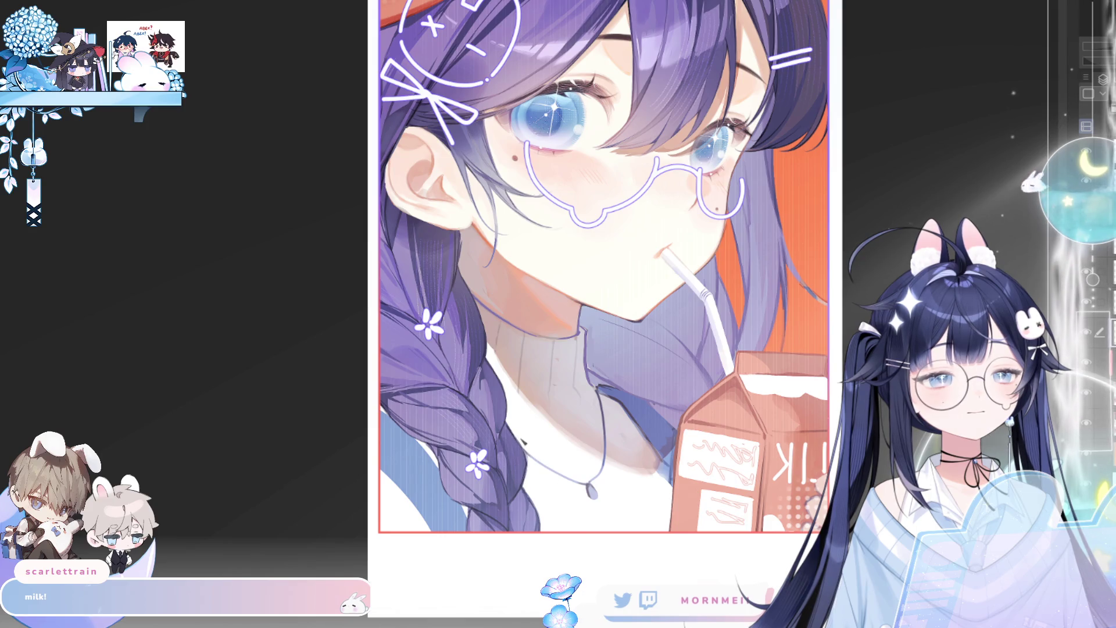
pyautogui.press('h')
pyautogui.hotkey('ctrl', '-')
pyautogui.hotkey('ctrl', '-')
pyautogui.hotkey('ctrl', '-')
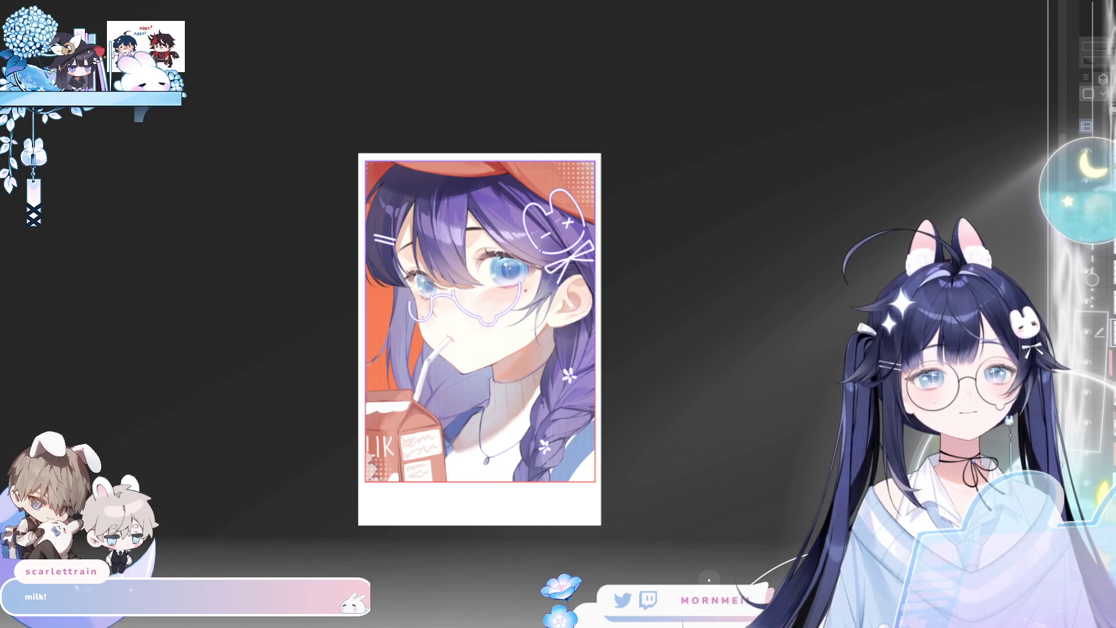
pyautogui.press('h')
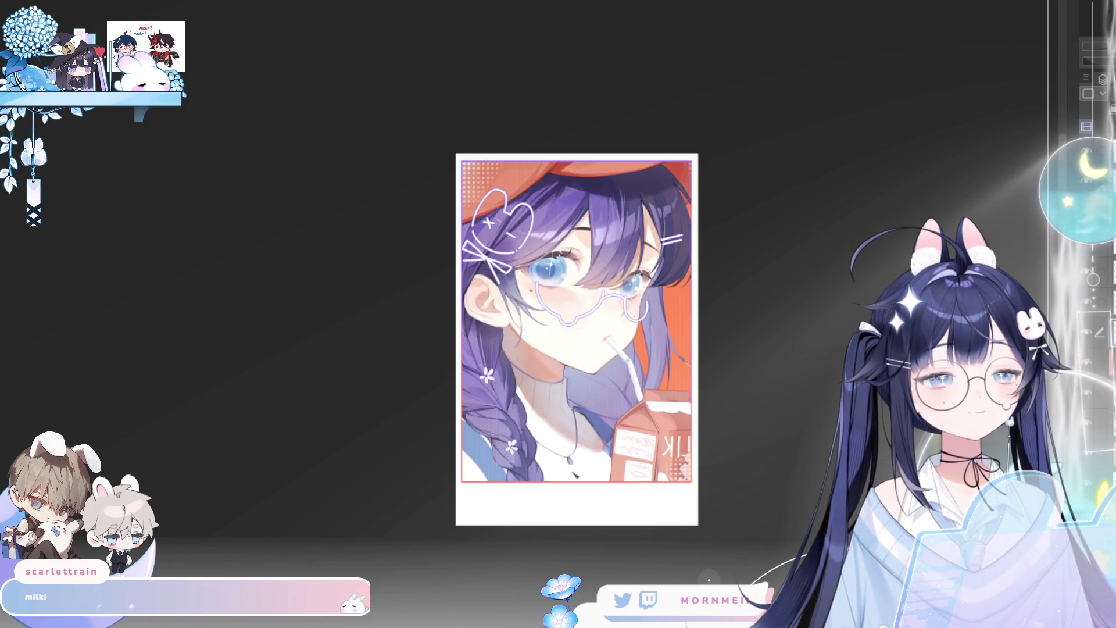
pyautogui.press('h')
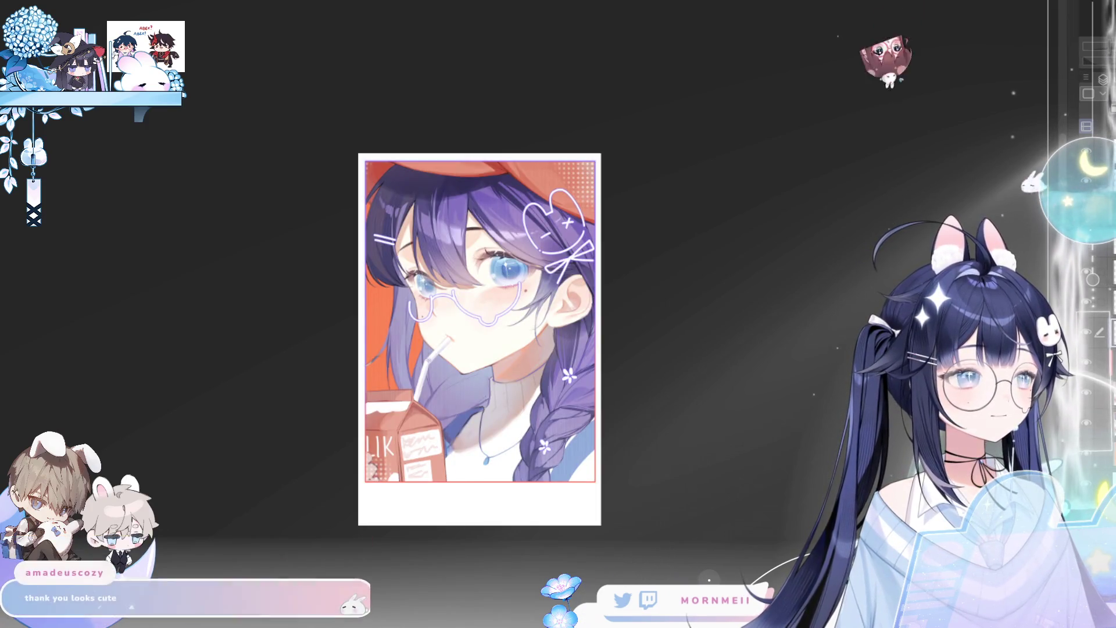
pyautogui.hotkey('ctrl', '+')
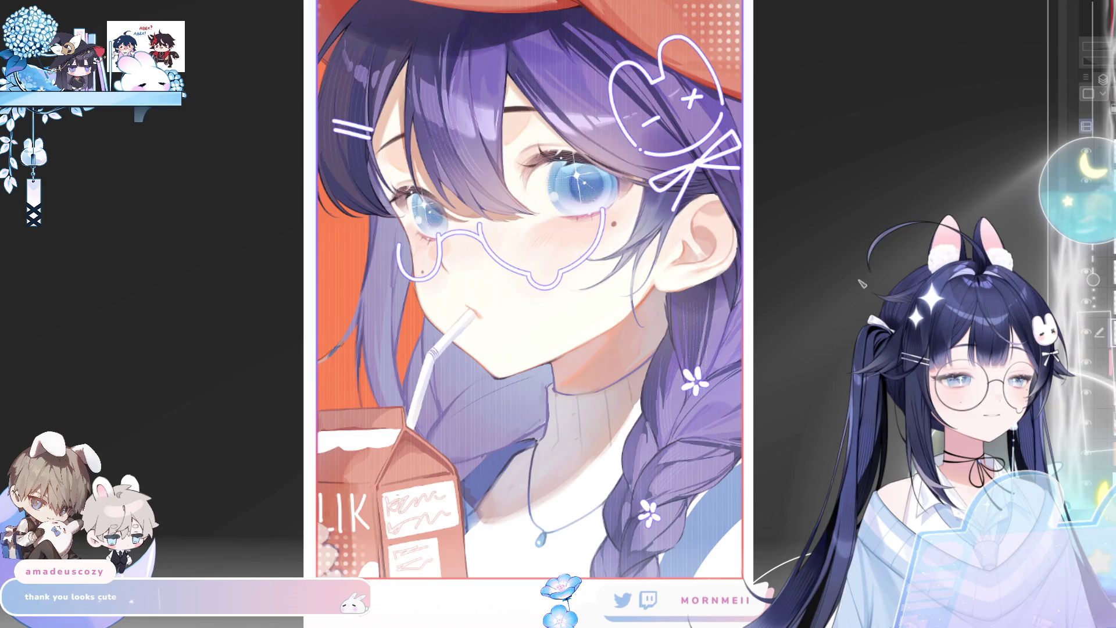
pyautogui.press('h')
pyautogui.press('h')
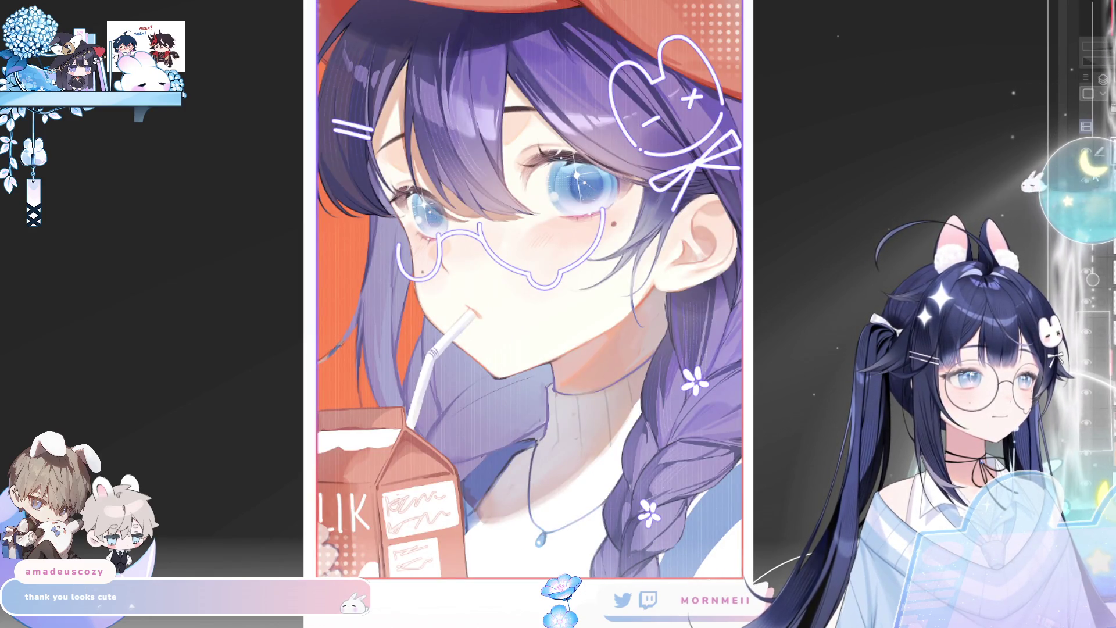
pyautogui.click(1093, 156)
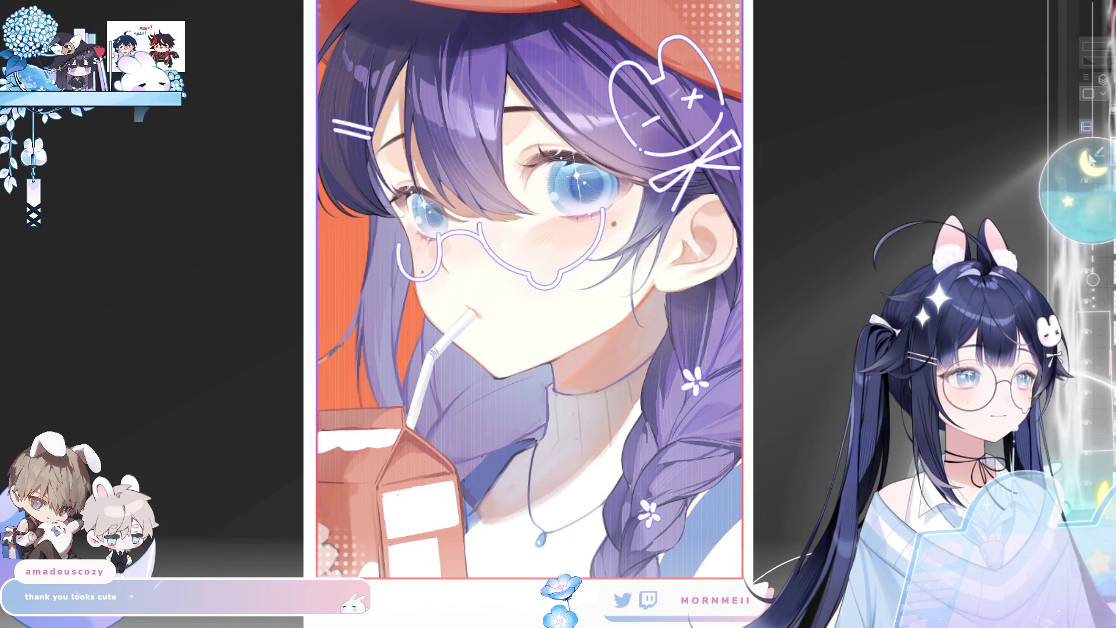
pyautogui.click(1093, 156)
pyautogui.scroll(-2, 562, 301)
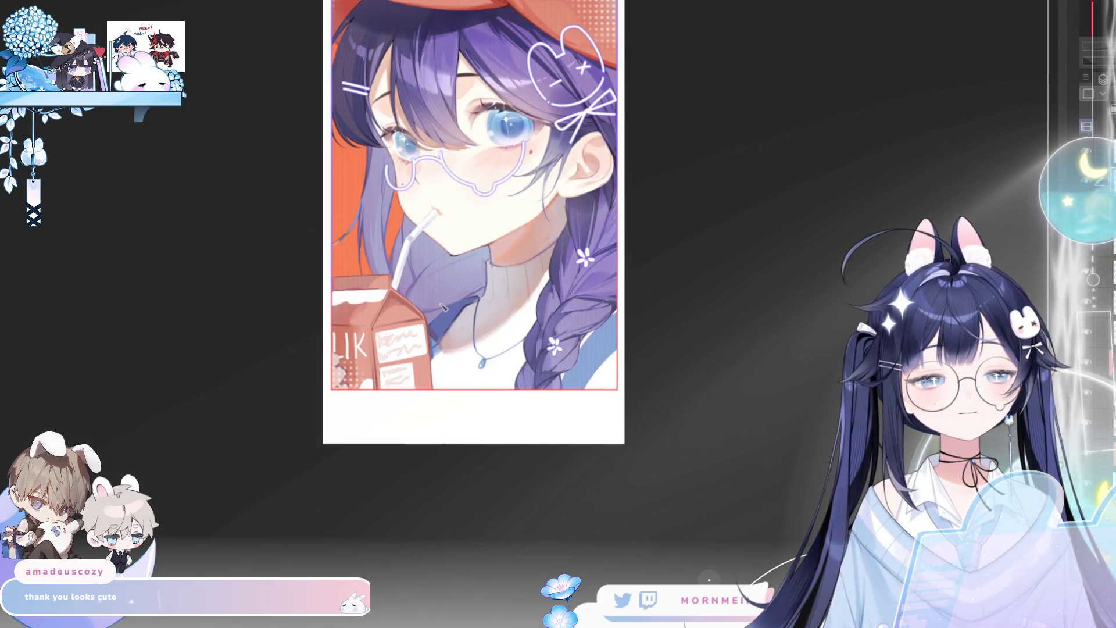
# Write the Mornmei signature in the bottom margin, then lasso it and shift it up and right
pyautogui.moveTo(464, 428)
pyautogui.mouseDown()
pyautogui.moveTo(435, 407)
pyautogui.moveTo(483, 430)
pyautogui.mouseUp()
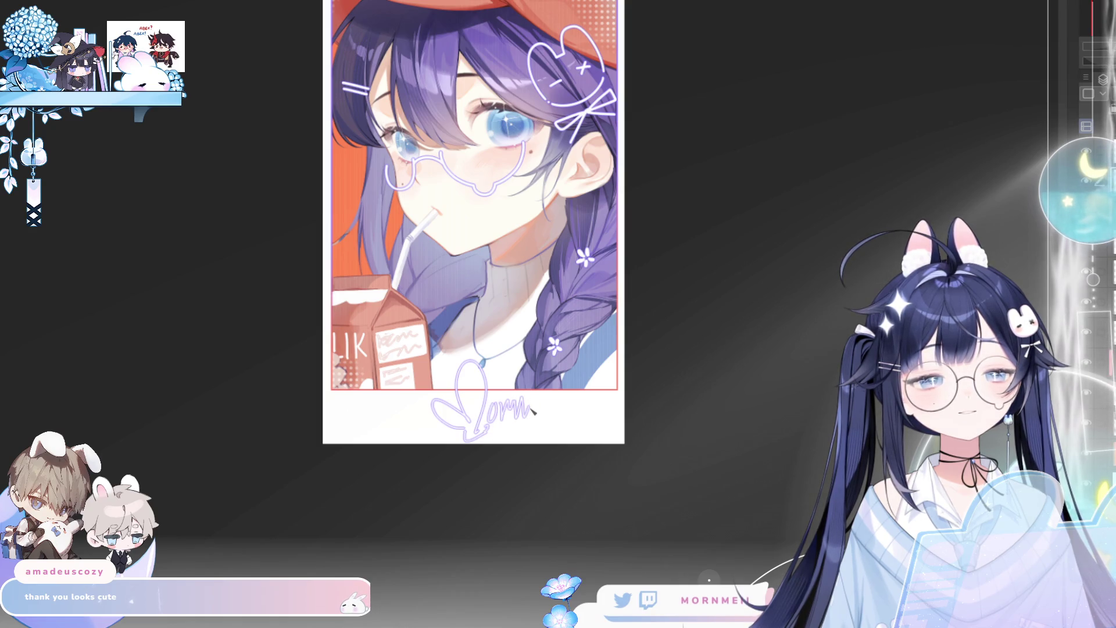
pyautogui.moveTo(532, 411)
pyautogui.mouseDown()
pyautogui.moveTo(553, 415)
pyautogui.moveTo(565, 389)
pyautogui.mouseUp()
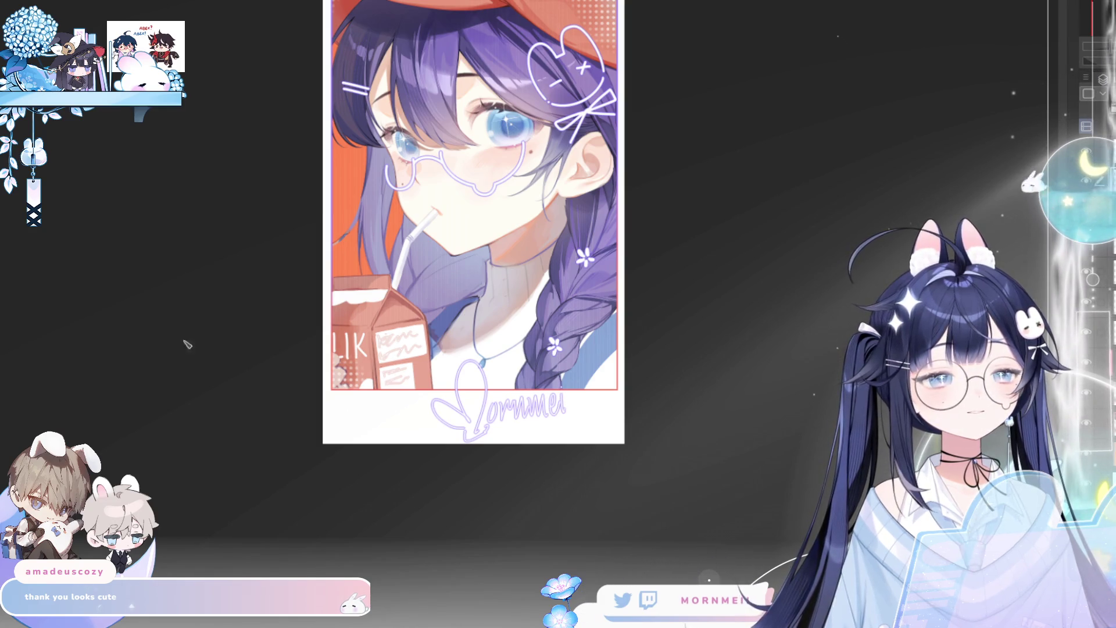
pyautogui.moveTo(519, 459)
pyautogui.mouseDown()
pyautogui.moveTo(550, 375)
pyautogui.moveTo(446, 476)
pyautogui.mouseUp()
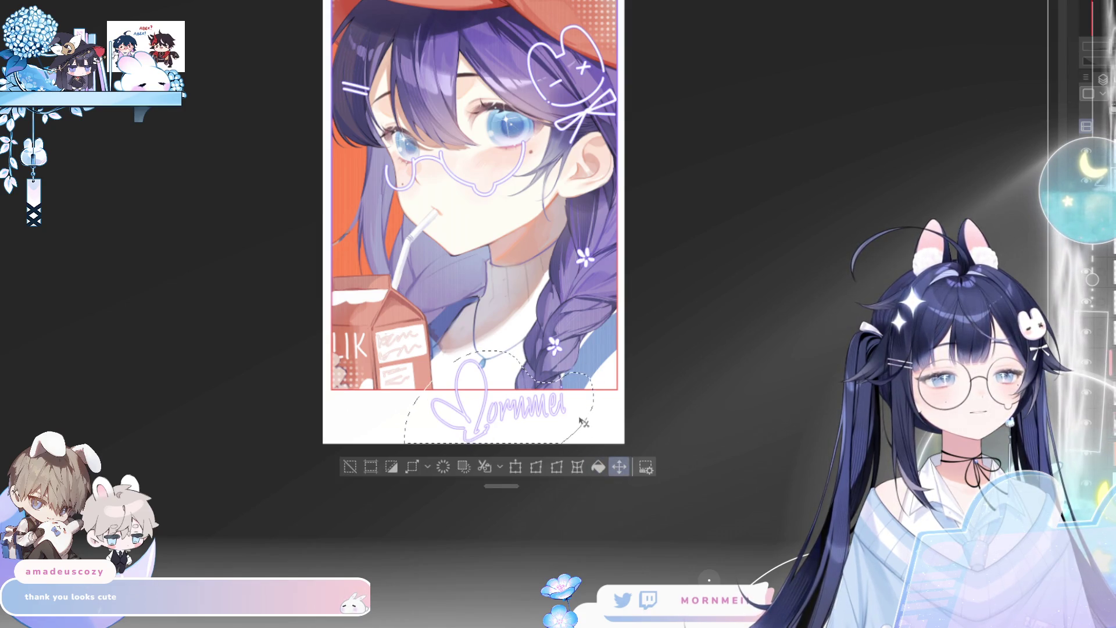
pyautogui.moveTo(570, 418)
pyautogui.mouseDown()
pyautogui.moveTo(605, 401)
pyautogui.moveTo(618, 414)
pyautogui.mouseUp()
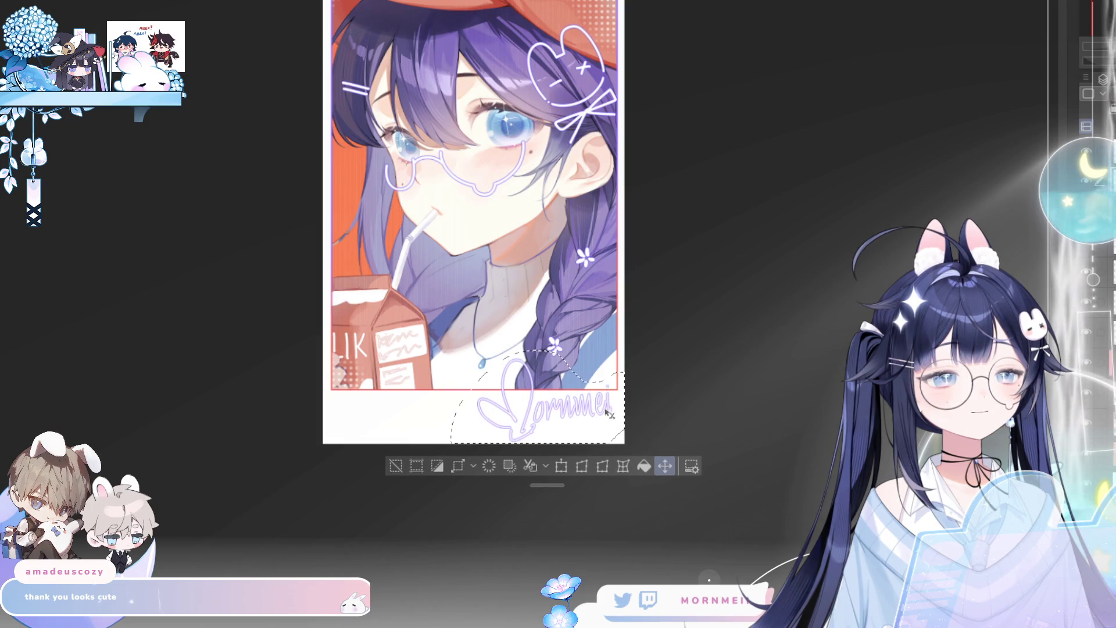
pyautogui.click(395, 466)
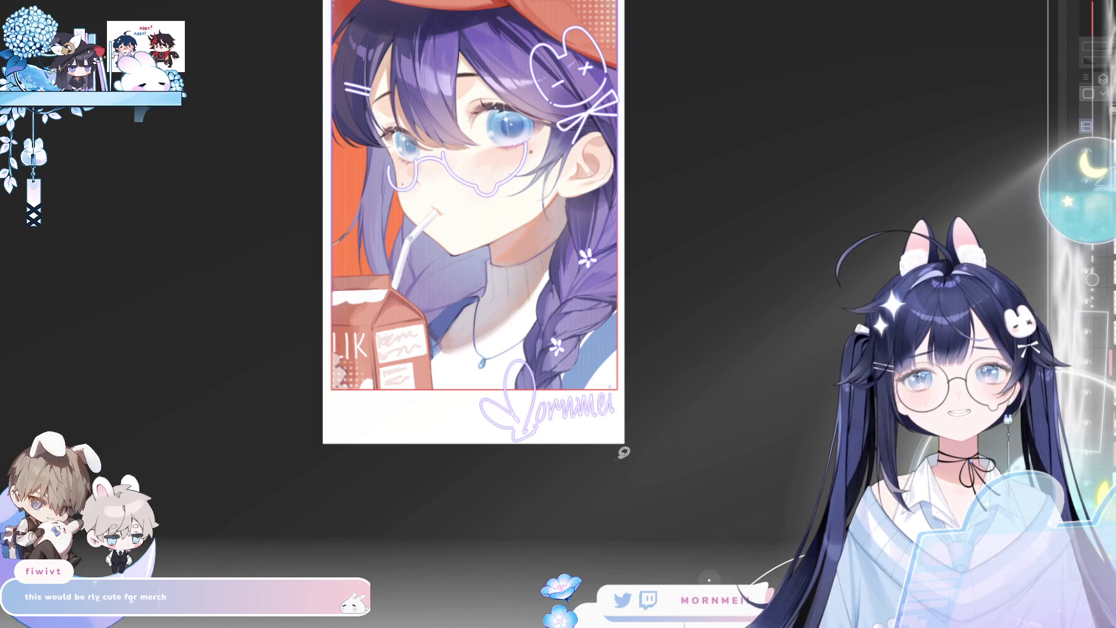
# Zoom in and erase the old signature lettering and its heart doodle
pyautogui.scroll(2, 623, 451)
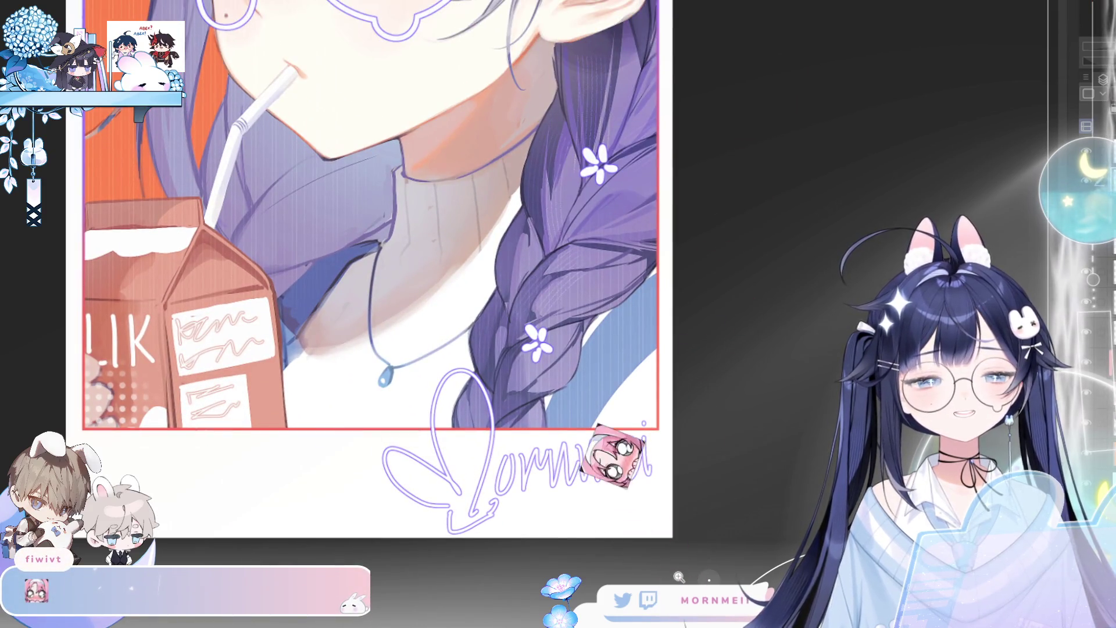
pyautogui.click(640, 535)
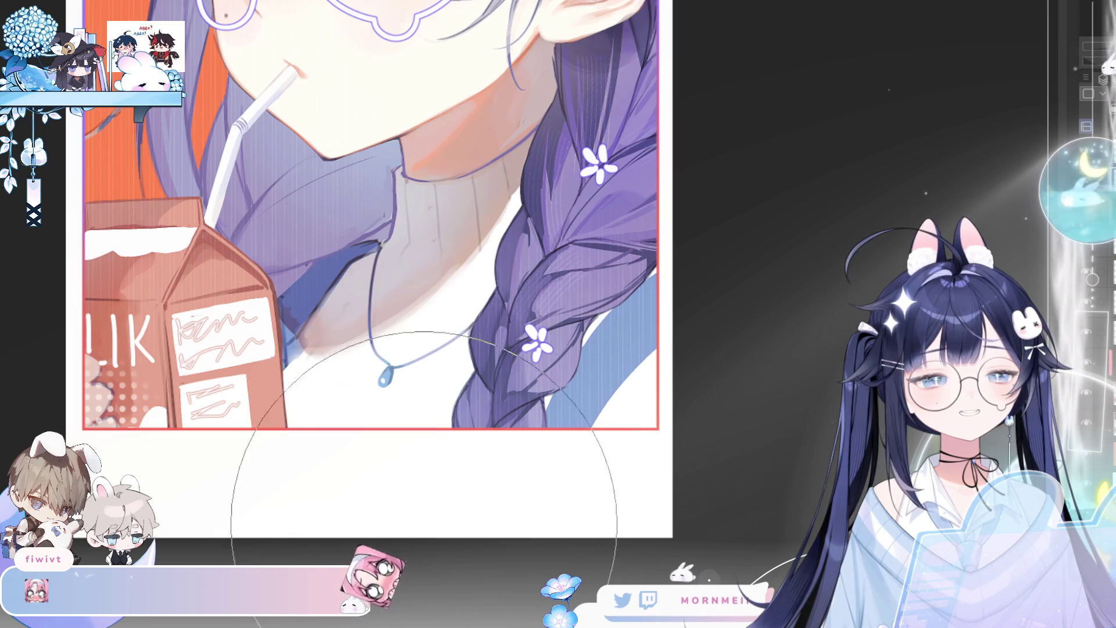
pyautogui.moveTo(374, 535); pyautogui.dragTo(636, 560)
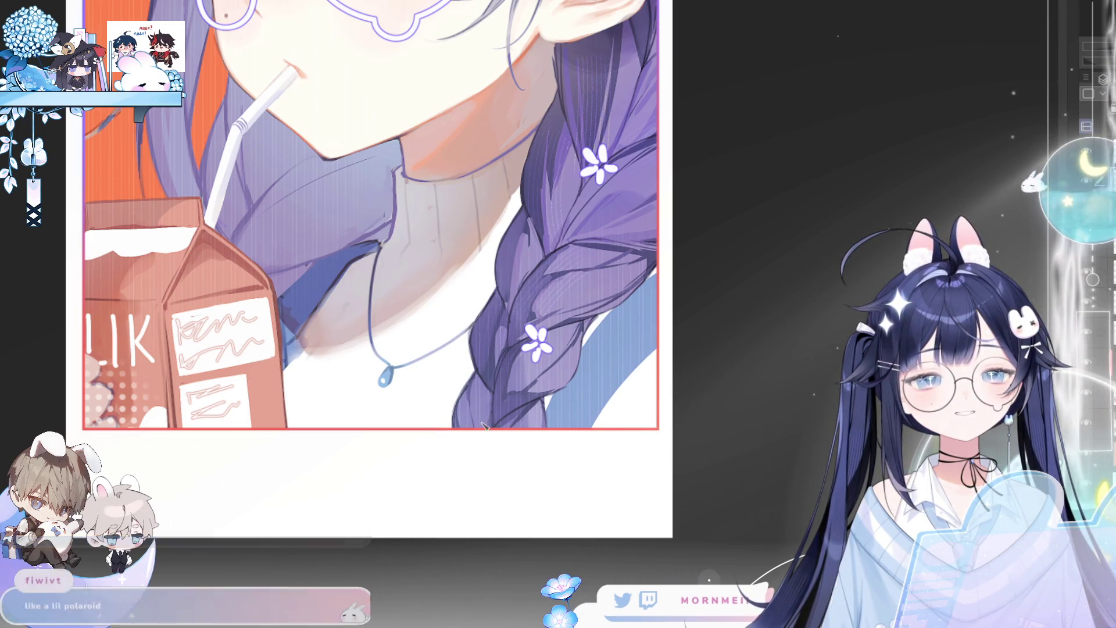
# Draw a lavender heart with a curling tail and write the Mornmei letters beside it
pyautogui.moveTo(442, 465)
pyautogui.mouseDown()
pyautogui.moveTo(418, 407)
pyautogui.moveTo(496, 452)
pyautogui.mouseUp()
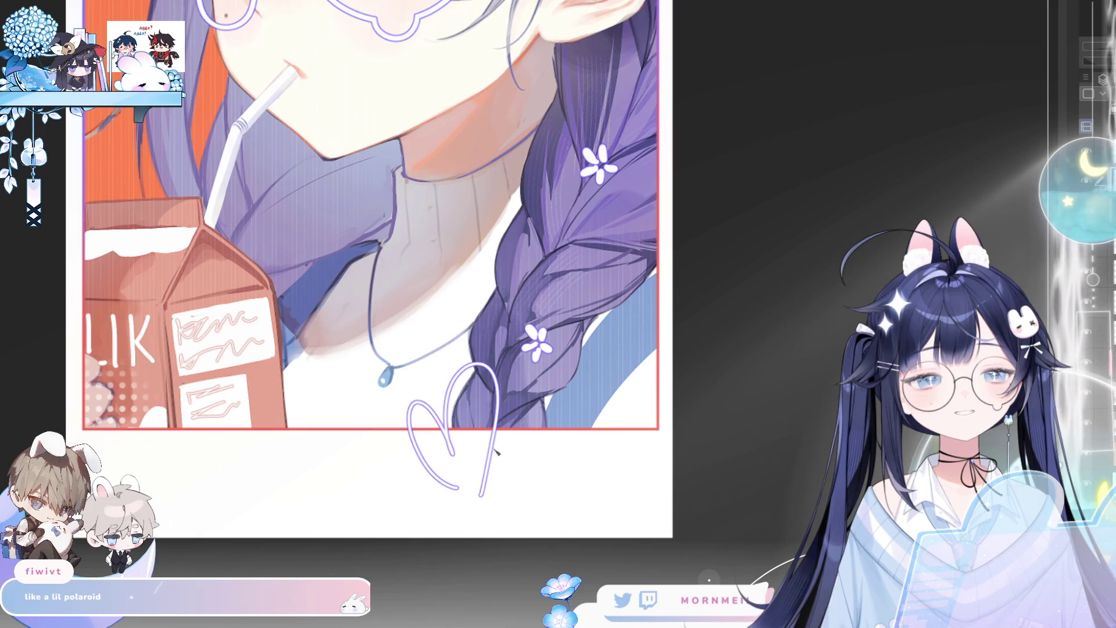
pyautogui.moveTo(459, 490)
pyautogui.mouseDown()
pyautogui.moveTo(501, 514)
pyautogui.moveTo(515, 459)
pyautogui.mouseUp()
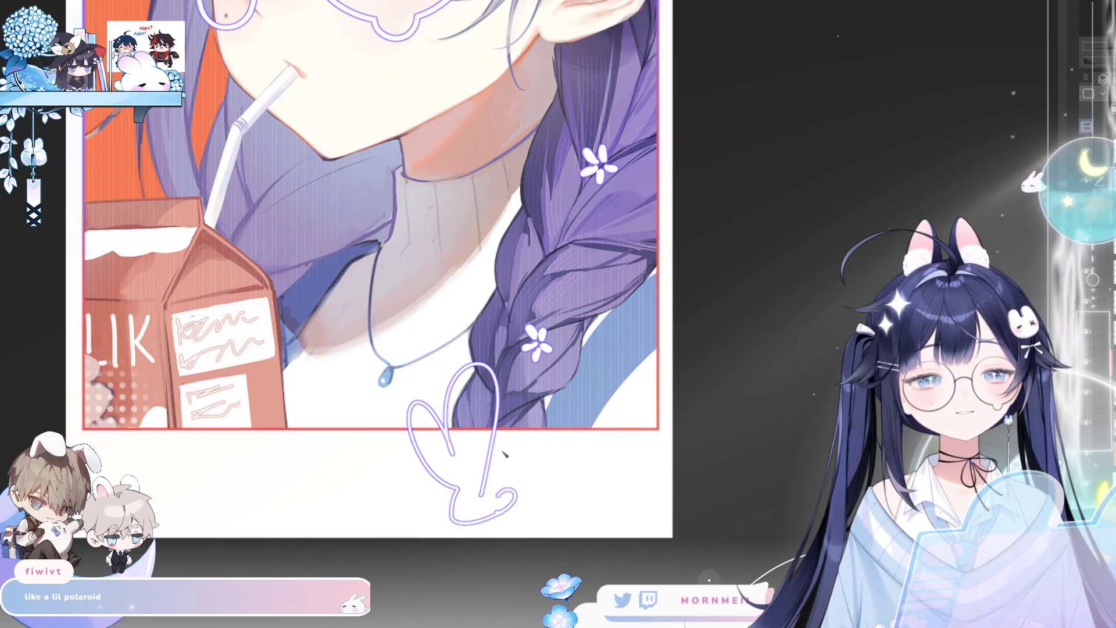
pyautogui.moveTo(495, 433)
pyautogui.mouseDown()
pyautogui.moveTo(545, 431)
pyautogui.moveTo(561, 462)
pyautogui.moveTo(573, 433)
pyautogui.moveTo(593, 459)
pyautogui.moveTo(606, 435)
pyautogui.moveTo(620, 443)
pyautogui.moveTo(629, 395)
pyautogui.moveTo(677, 316)
pyautogui.mouseUp()
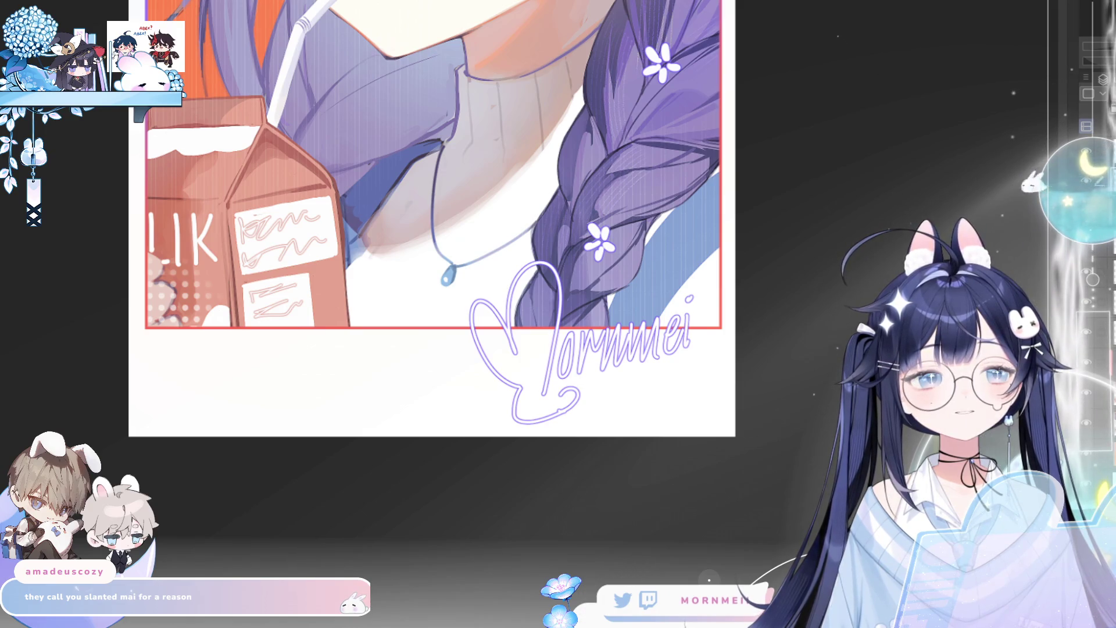
pyautogui.moveTo(703, 397); pyautogui.dragTo(675, 485)
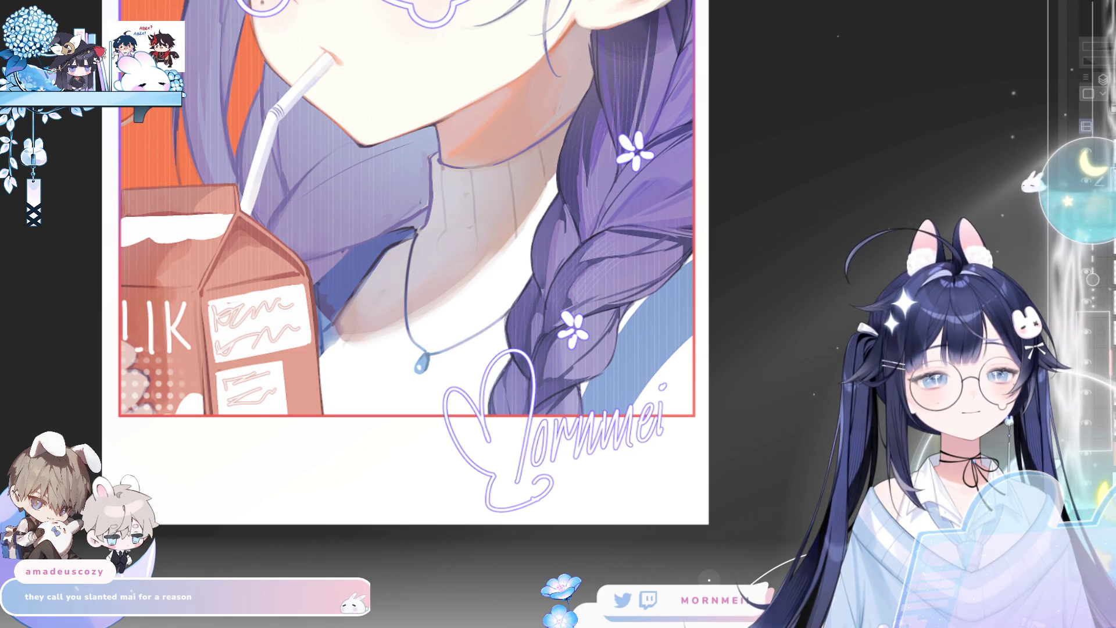
pyautogui.moveTo(609, 473)
pyautogui.mouseDown()
pyautogui.moveTo(609, 505)
pyautogui.moveTo(630, 475)
pyautogui.moveTo(609, 506)
pyautogui.moveTo(625, 473)
pyautogui.moveTo(611, 472)
pyautogui.moveTo(656, 467)
pyautogui.moveTo(643, 498)
pyautogui.mouseUp()
# Undo the trial T strokes, then zoom, fit and mirror the view to review the TT lettering
pyautogui.hotkey('ctrl', 'z')
pyautogui.hotkey('ctrl', 'z')
pyautogui.hotkey('ctrl', 'z')
pyautogui.hotkey('ctrl', 'z')
pyautogui.hotkey('ctrl', 'z')
pyautogui.hotkey('ctrl', '0')
pyautogui.moveTo(764, 386); pyautogui.dragTo(606, 502)
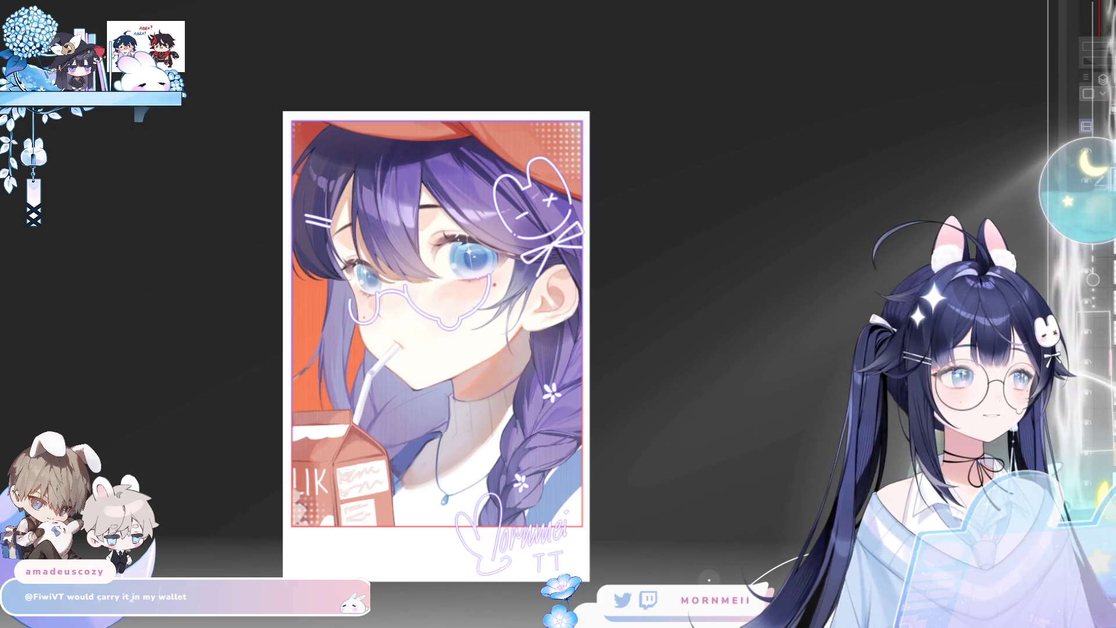
pyautogui.hotkey('ctrl', '+')
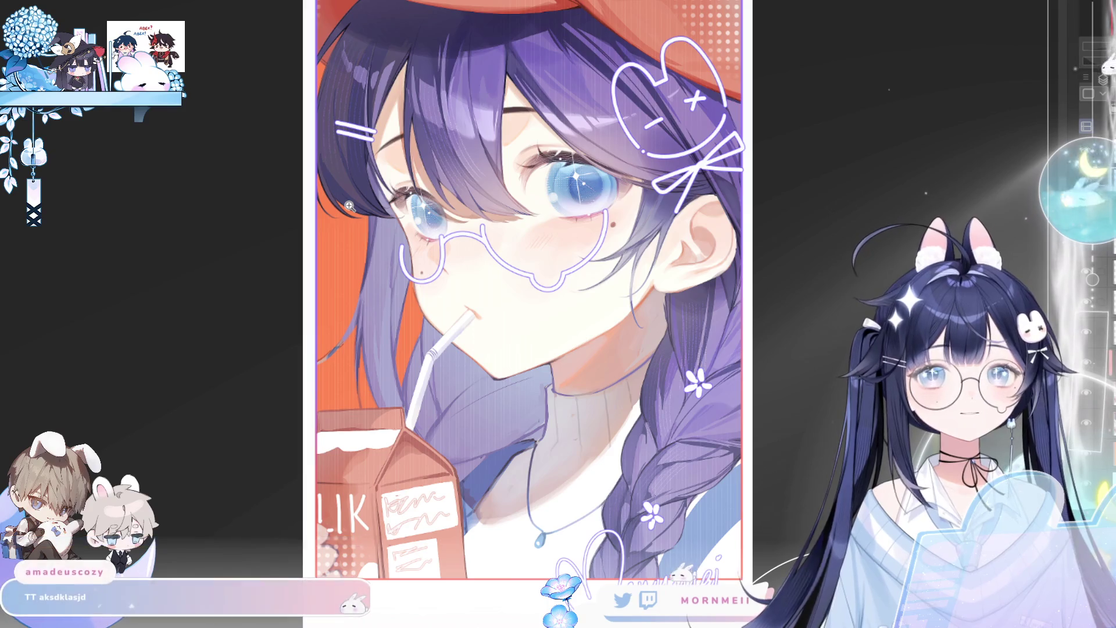
pyautogui.hotkey('ctrl', '0')
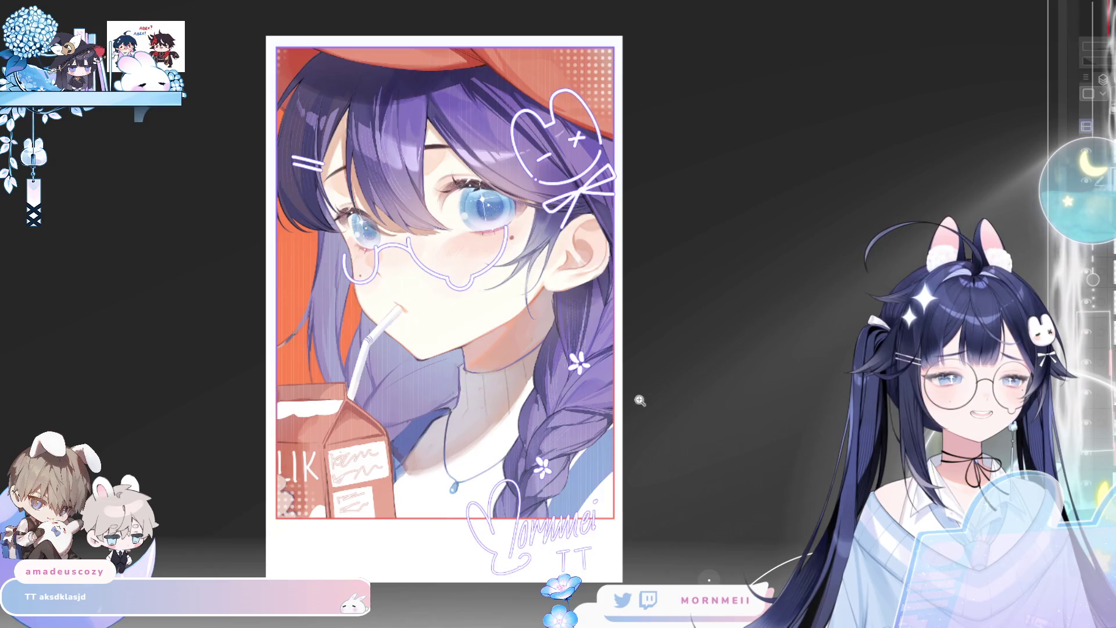
pyautogui.press('h')
pyautogui.press('h')
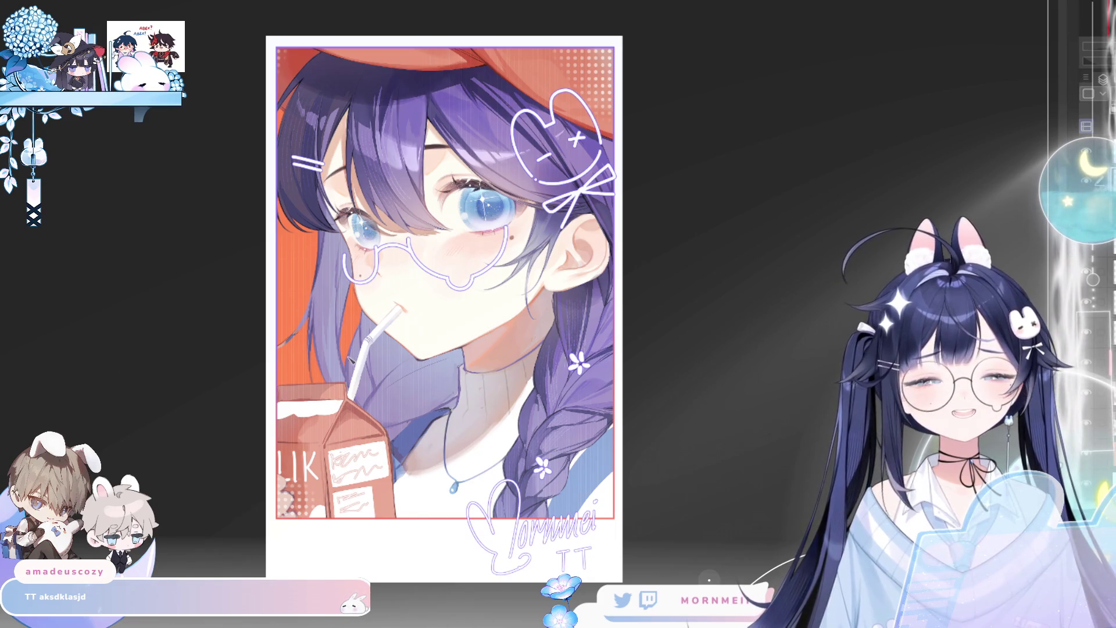
pyautogui.scroll(-1, 229, 378)
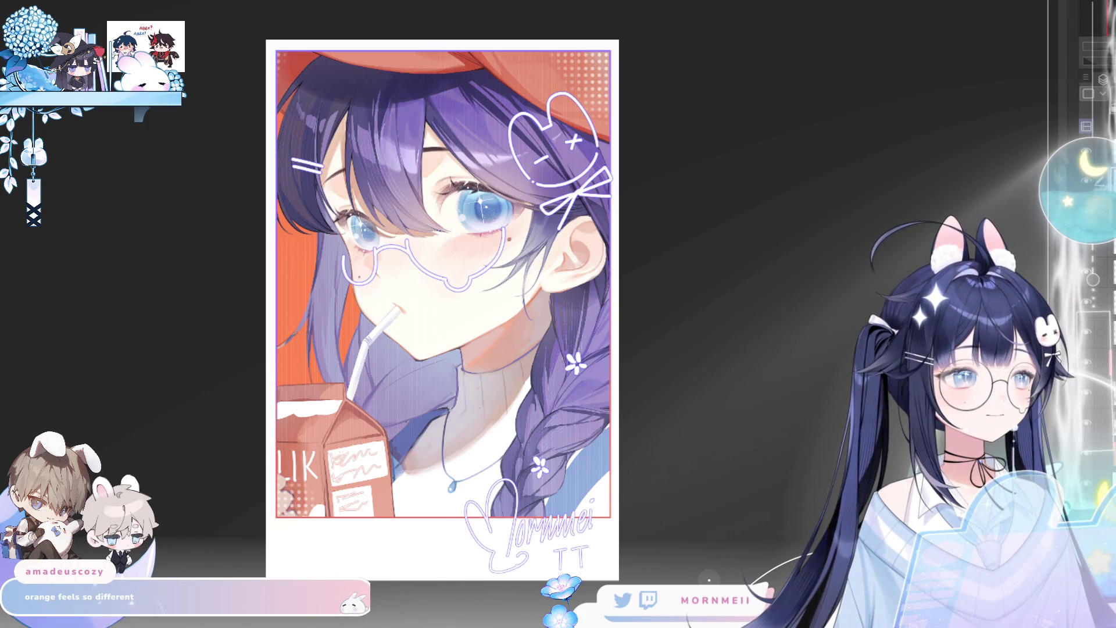
pyautogui.scroll(2, 313, 256)
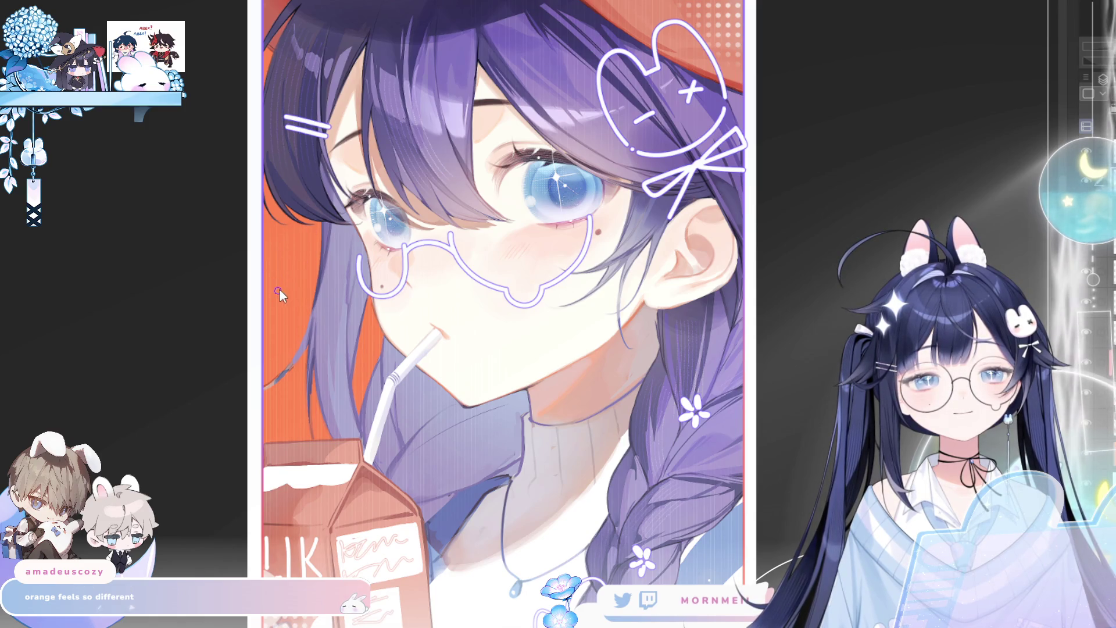
# Try a heart outline at the artwork's left edge, check it mirrored, then undo it
pyautogui.moveTo(280, 296)
pyautogui.mouseDown()
pyautogui.moveTo(263, 282)
pyautogui.moveTo(293, 306)
pyautogui.moveTo(265, 270)
pyautogui.moveTo(298, 301)
pyautogui.mouseUp()
pyautogui.hotkey('ctrl', 'z')
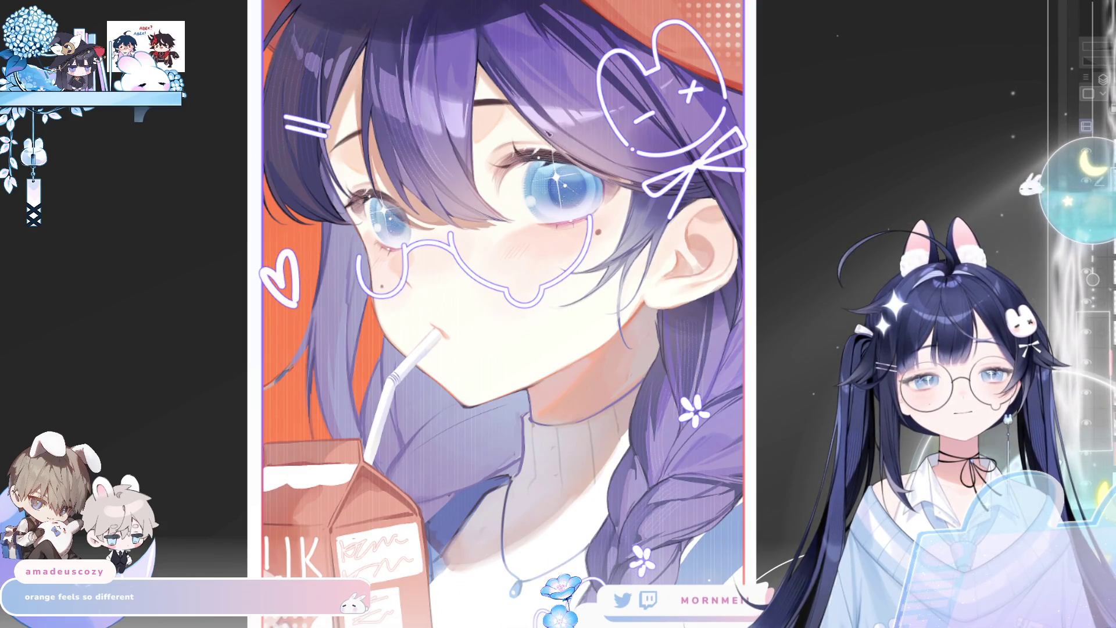
pyautogui.press('h')
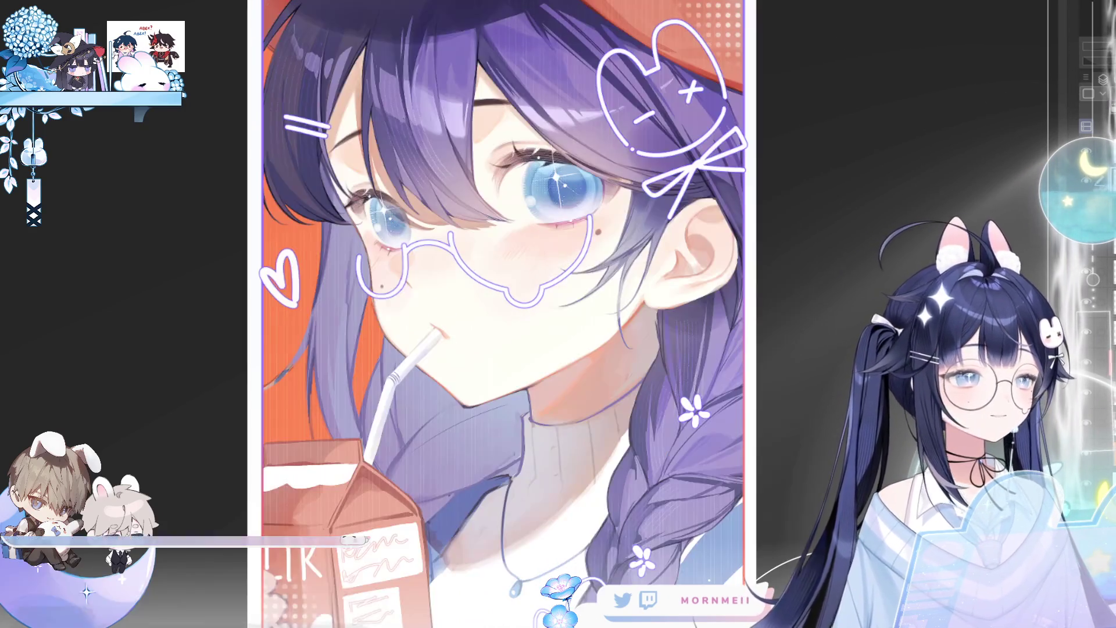
pyautogui.press('h')
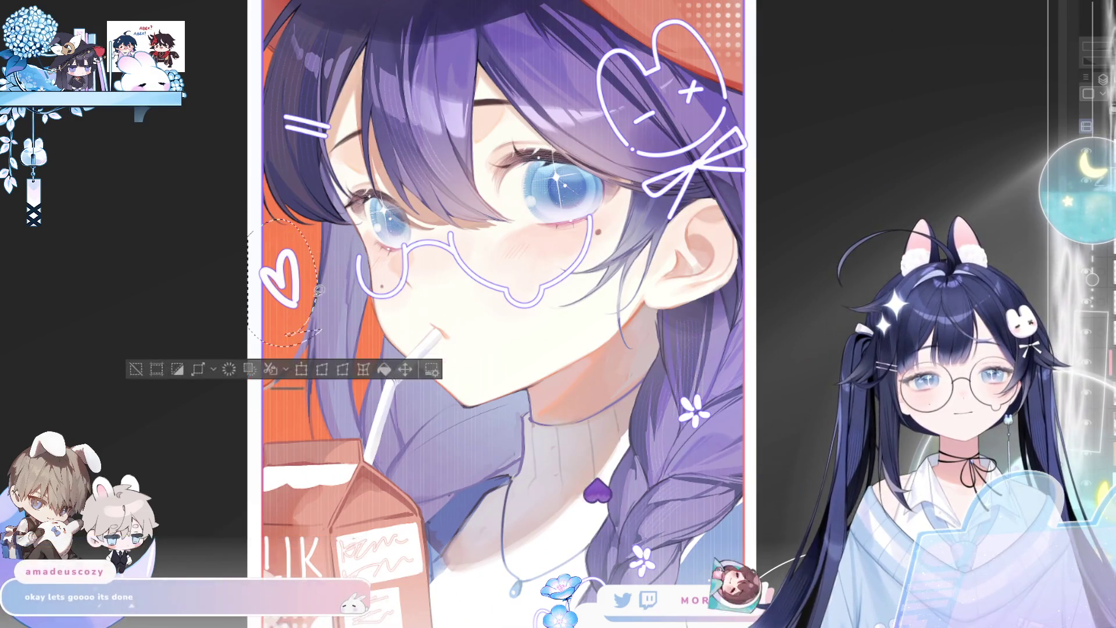
pyautogui.hotkey('ctrl', 'z')
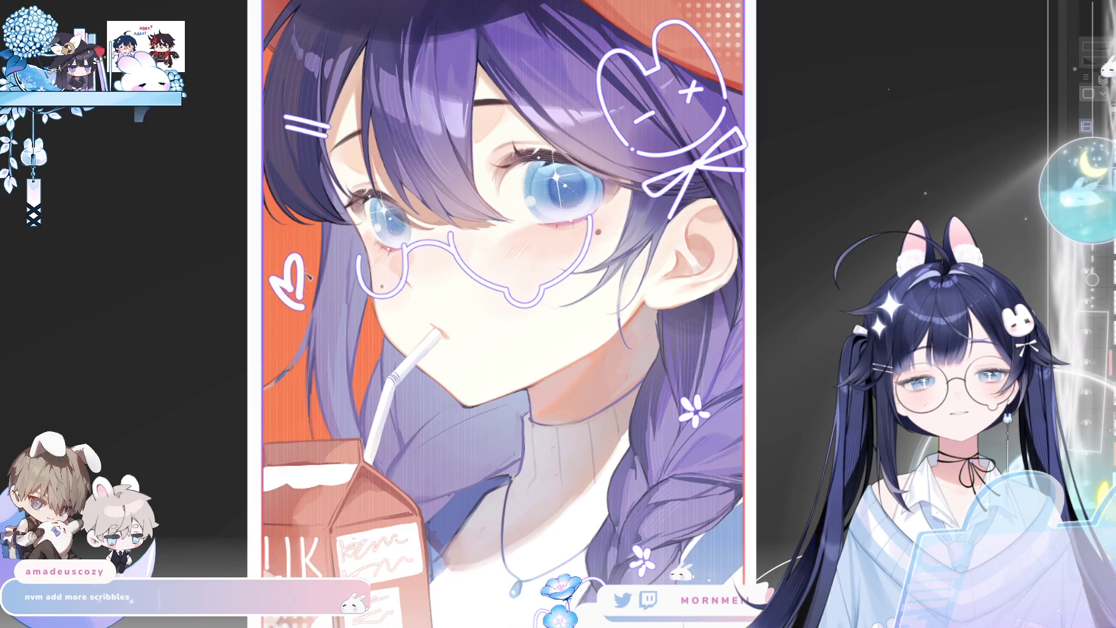
# Redraw the heart-and-squiggle scribble in white at the left edge and review the whole artwork
pyautogui.moveTo(289, 268); pyautogui.dragTo(297, 308)
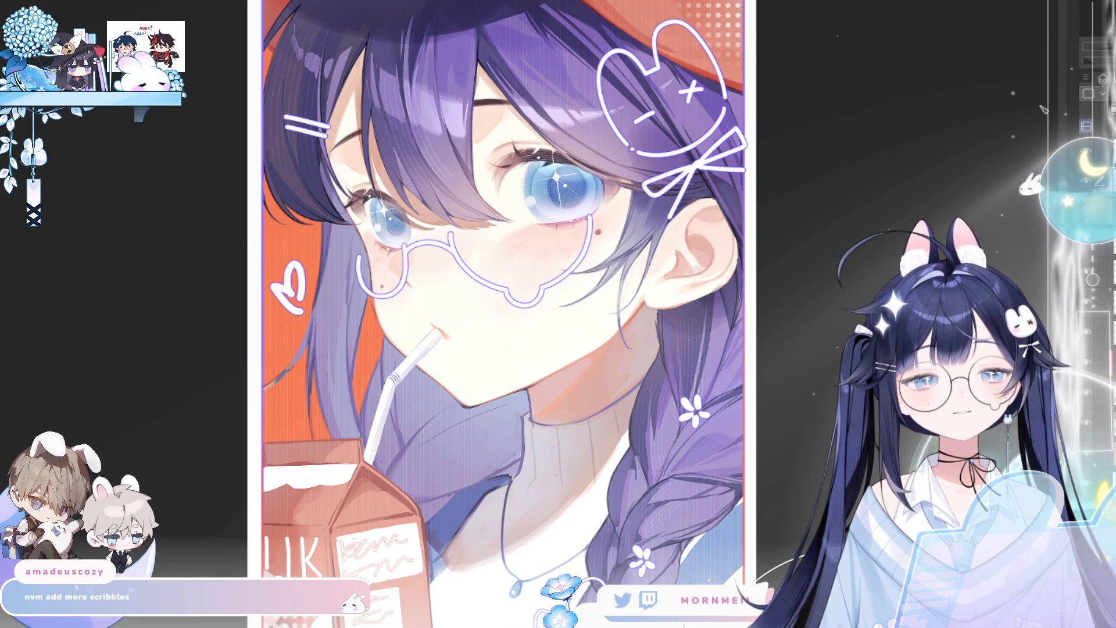
pyautogui.press('h')
pyautogui.press('h')
pyautogui.hotkey('ctrl', 'z')
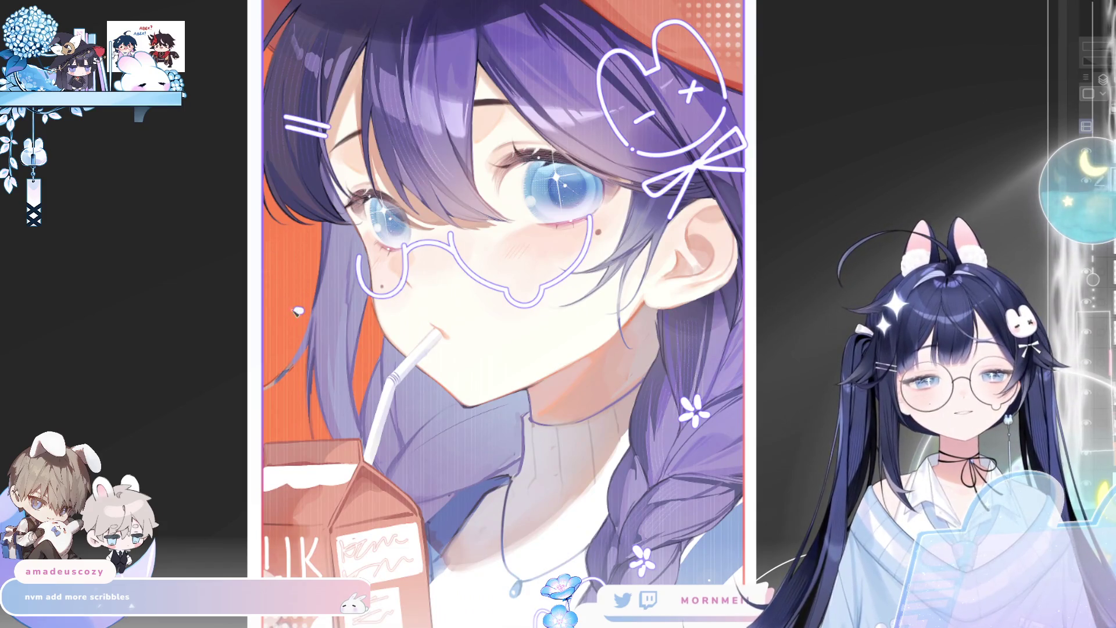
pyautogui.moveTo(297, 312)
pyautogui.mouseDown()
pyautogui.moveTo(278, 282)
pyautogui.moveTo(302, 273)
pyautogui.moveTo(285, 302)
pyautogui.moveTo(304, 305)
pyautogui.mouseUp()
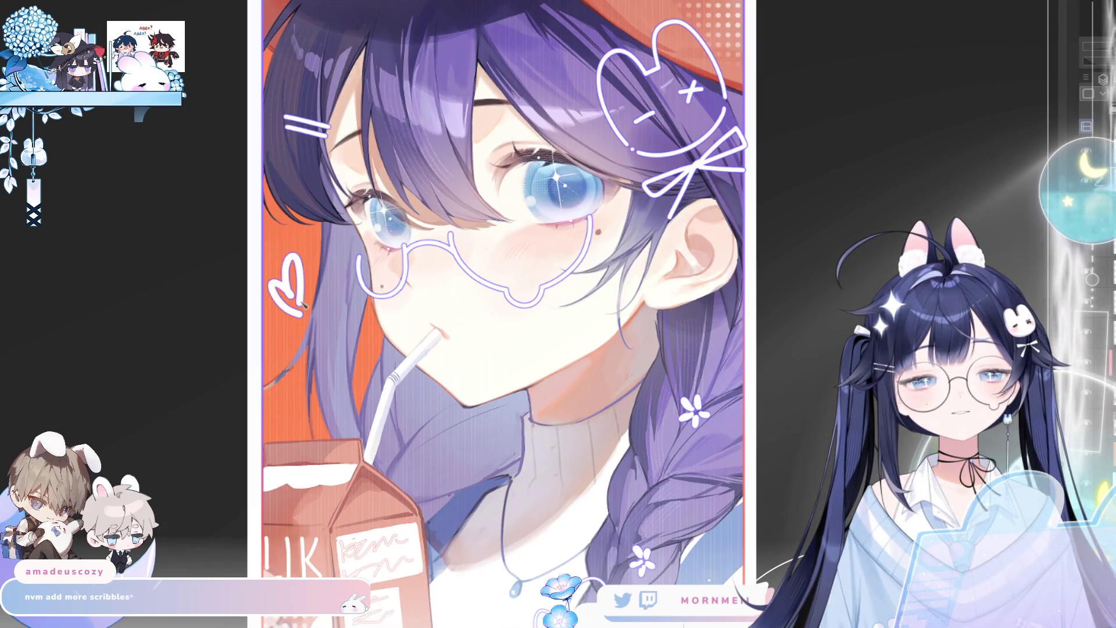
pyautogui.press('h')
pyautogui.hotkey('ctrl', '0')
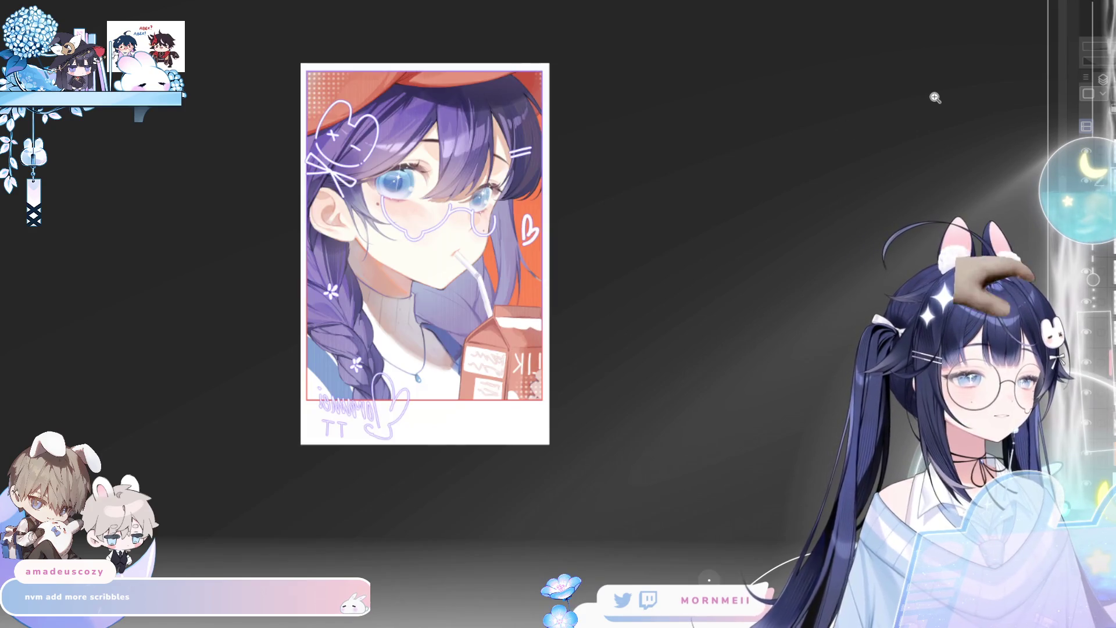
pyautogui.press('h')
pyautogui.hotkey('ctrl', '+')
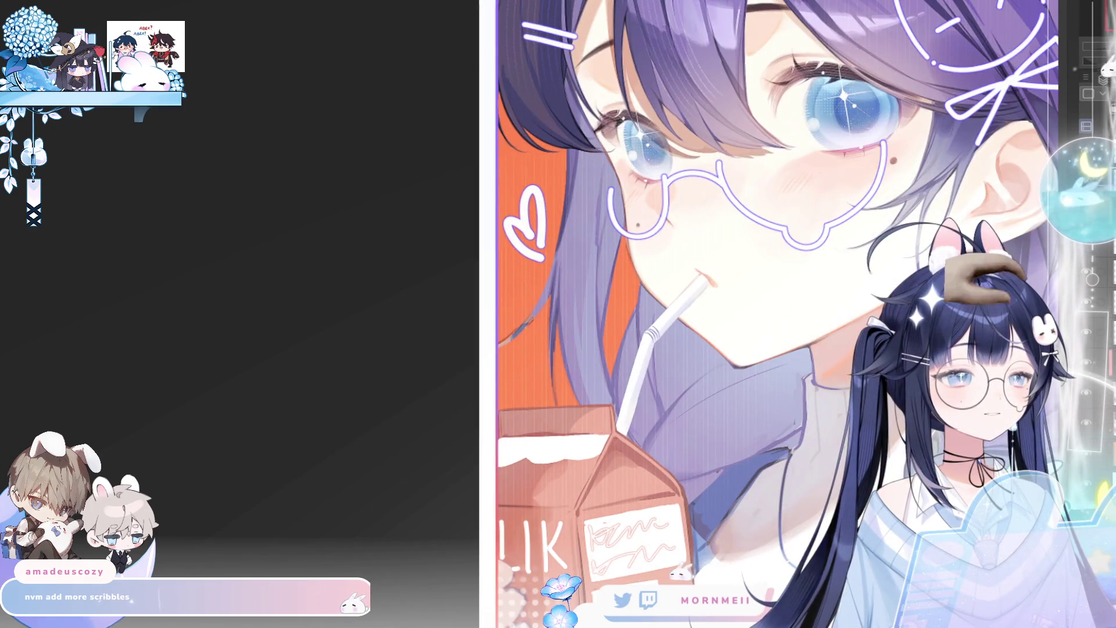
pyautogui.moveTo(756, 314); pyautogui.dragTo(325, 343)
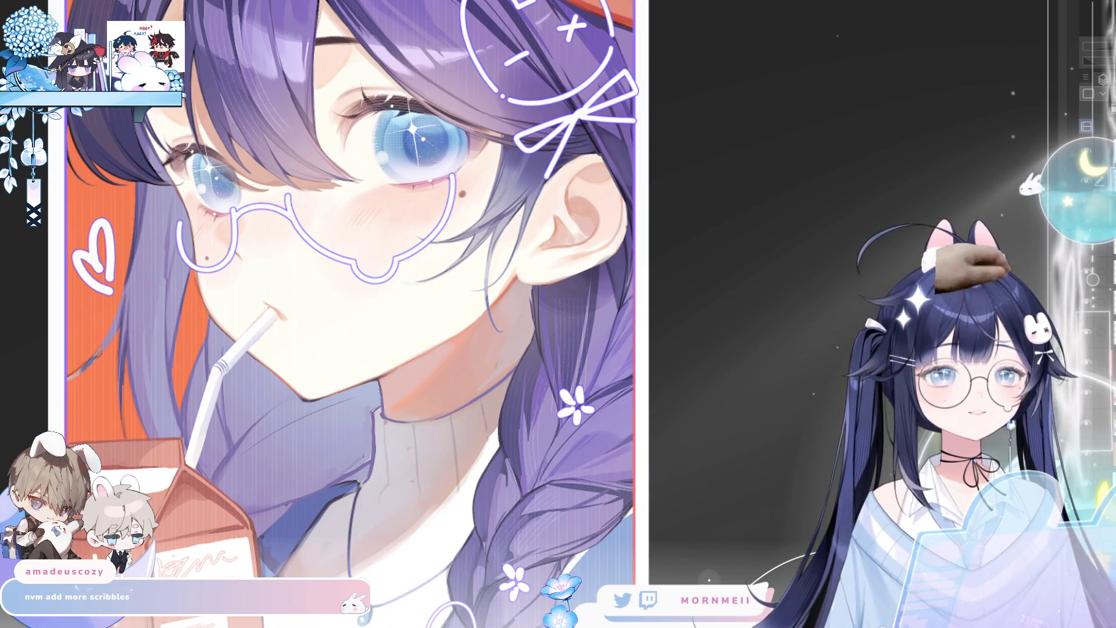
pyautogui.hotkey('ctrl', '0')
pyautogui.press('h')
pyautogui.press('h')
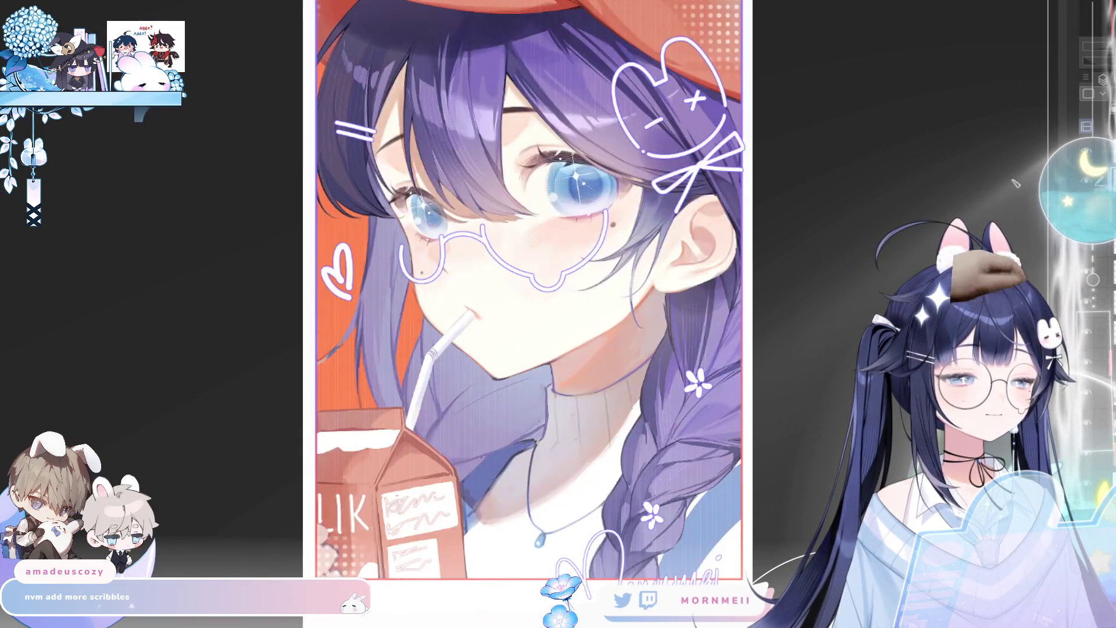
pyautogui.moveTo(627, 339); pyautogui.dragTo(561, 200)
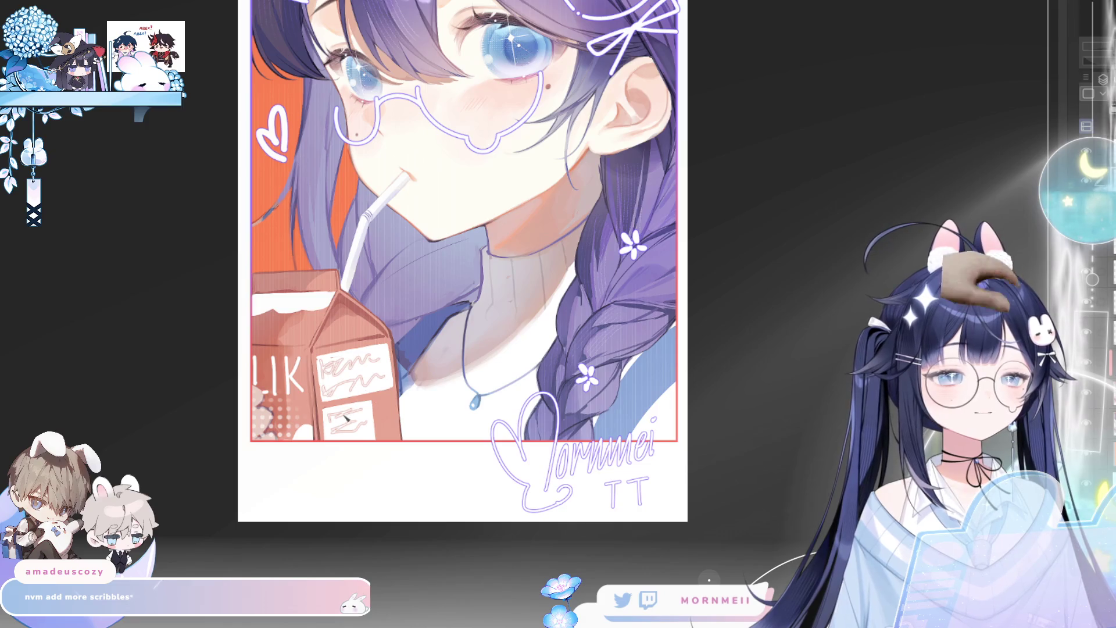
pyautogui.press('h')
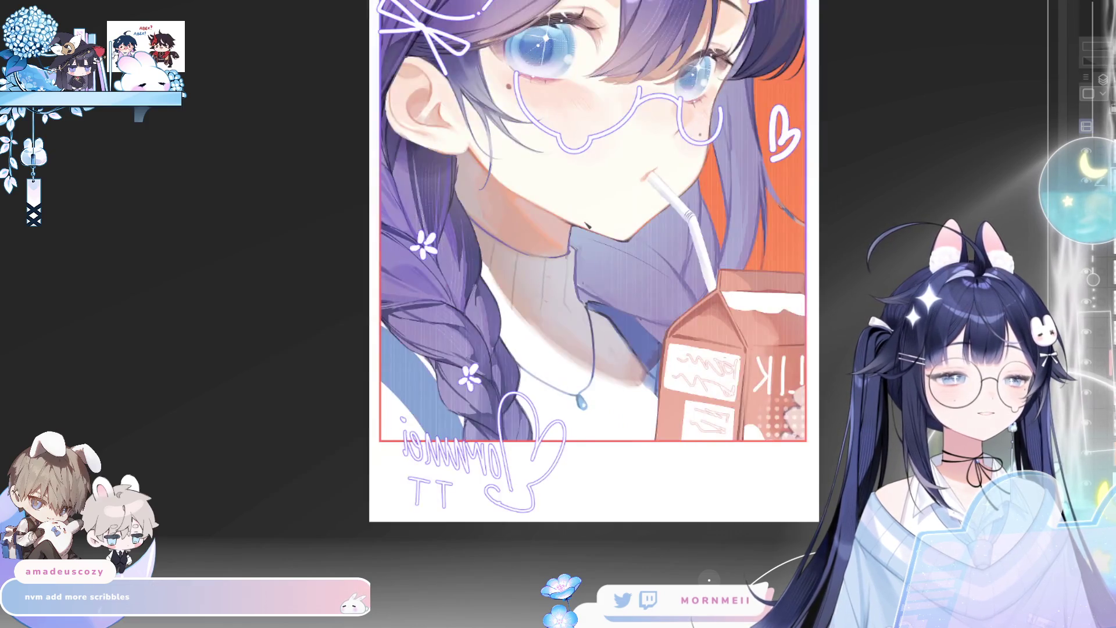
pyautogui.press('h')
pyautogui.hotkey('ctrl', '-')
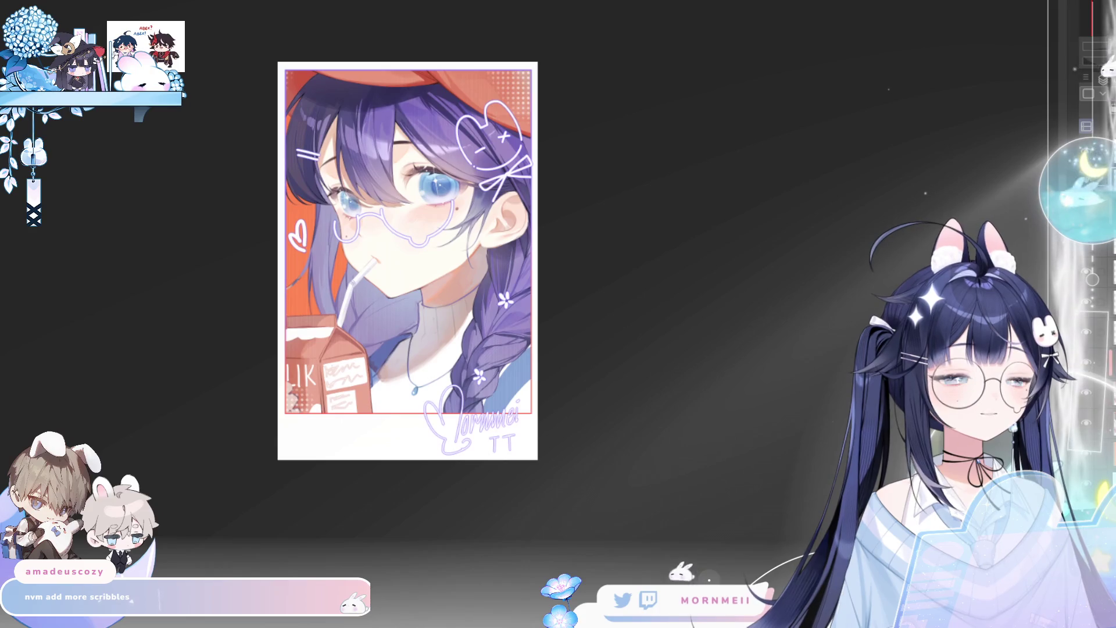
pyautogui.press('h')
pyautogui.press('h')
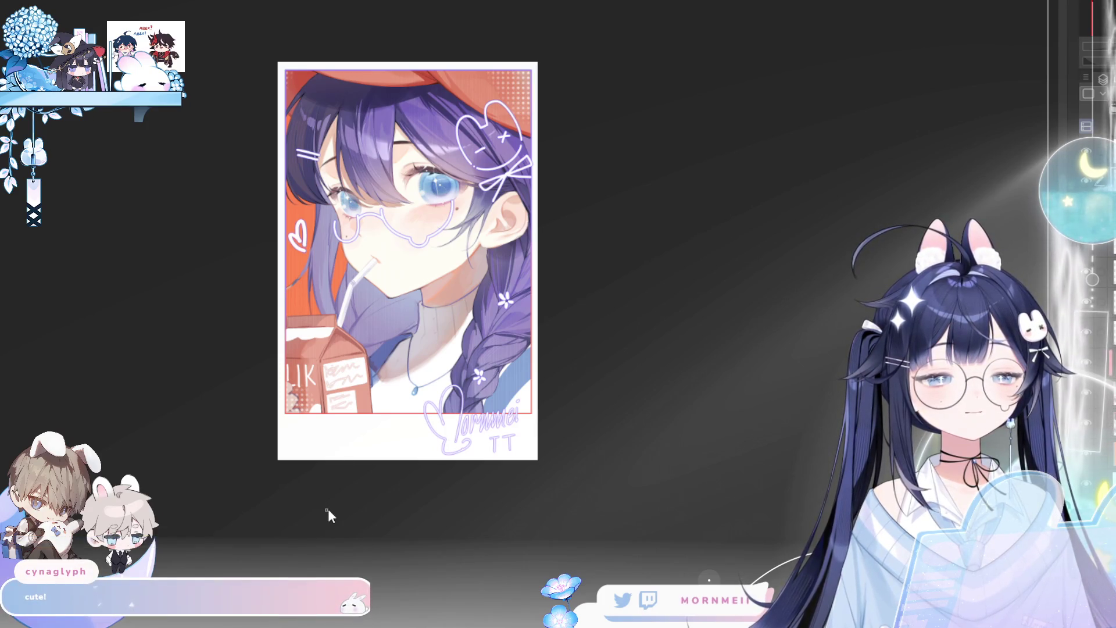
pyautogui.moveTo(472, 381); pyautogui.dragTo(486, 445)
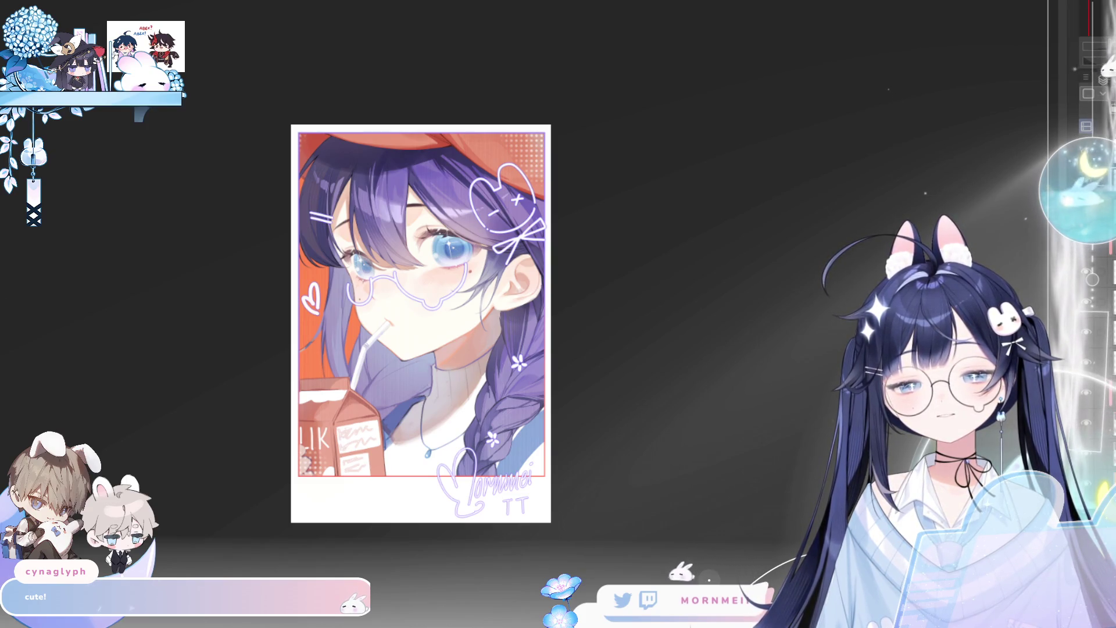
# Undo a stray oval over the face and draw a thin rounded-rectangle frame inside the border
pyautogui.moveTo(375, 156); pyautogui.dragTo(418, 294)
pyautogui.hotkey('ctrl', 'z')
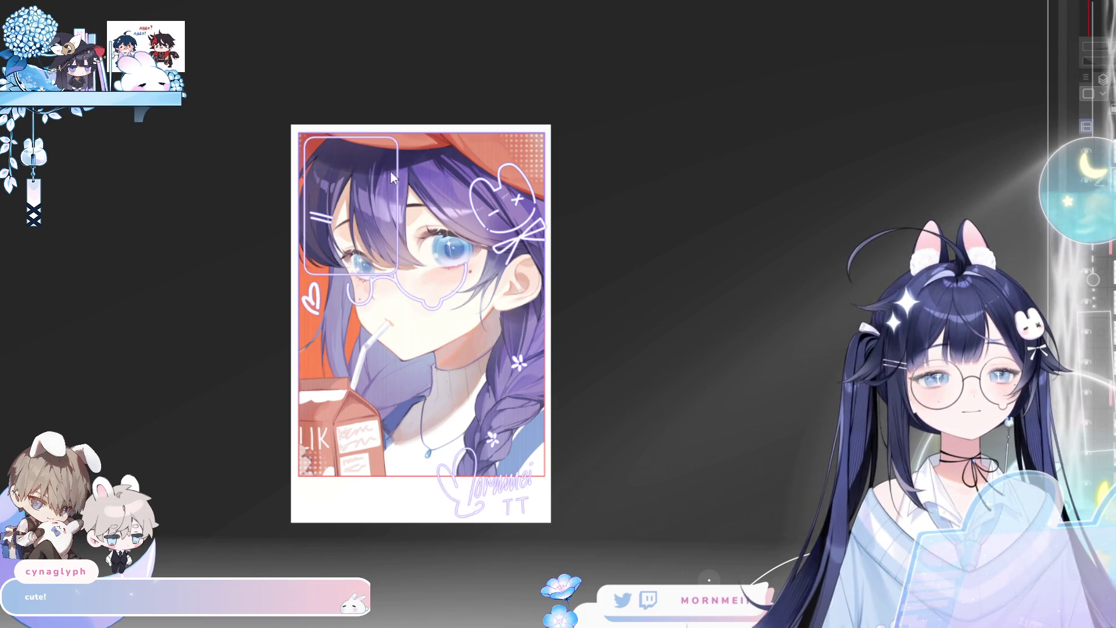
pyautogui.moveTo(302, 136)
pyautogui.mouseDown()
pyautogui.moveTo(528, 426)
pyautogui.moveTo(540, 472)
pyautogui.mouseUp()
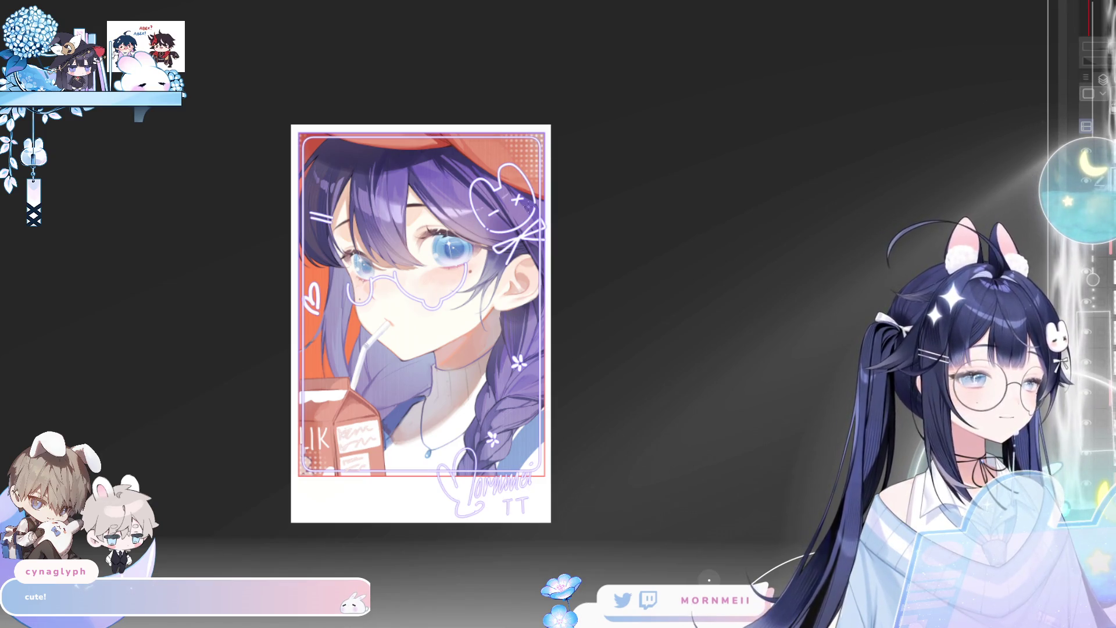
pyautogui.press('h')
pyautogui.hotkey('ctrl', '-')
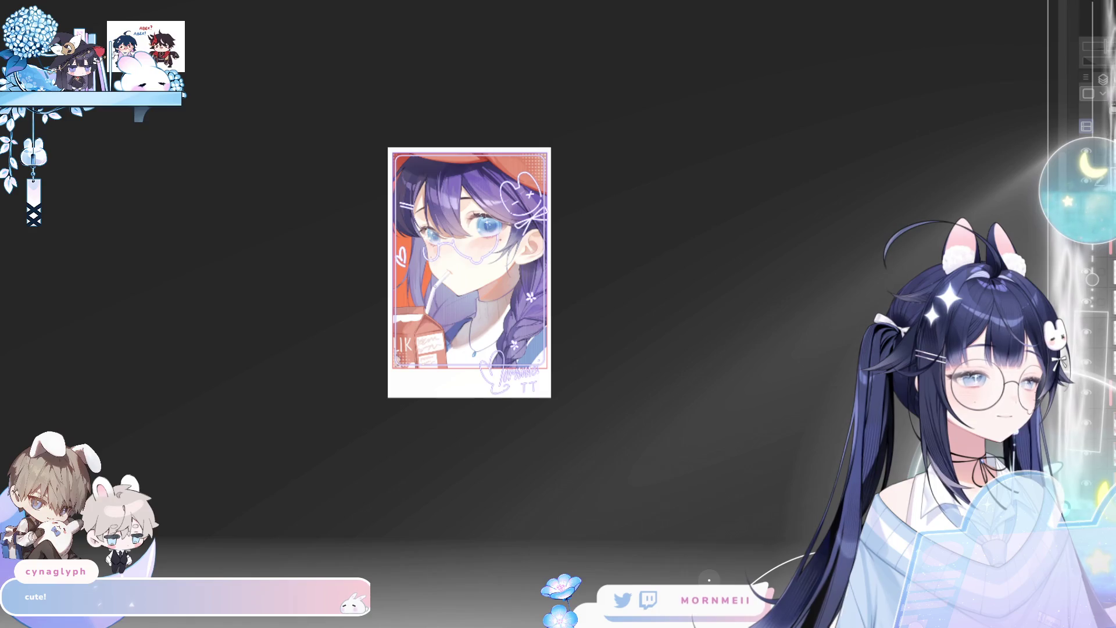
pyautogui.hotkey('ctrl', '+')
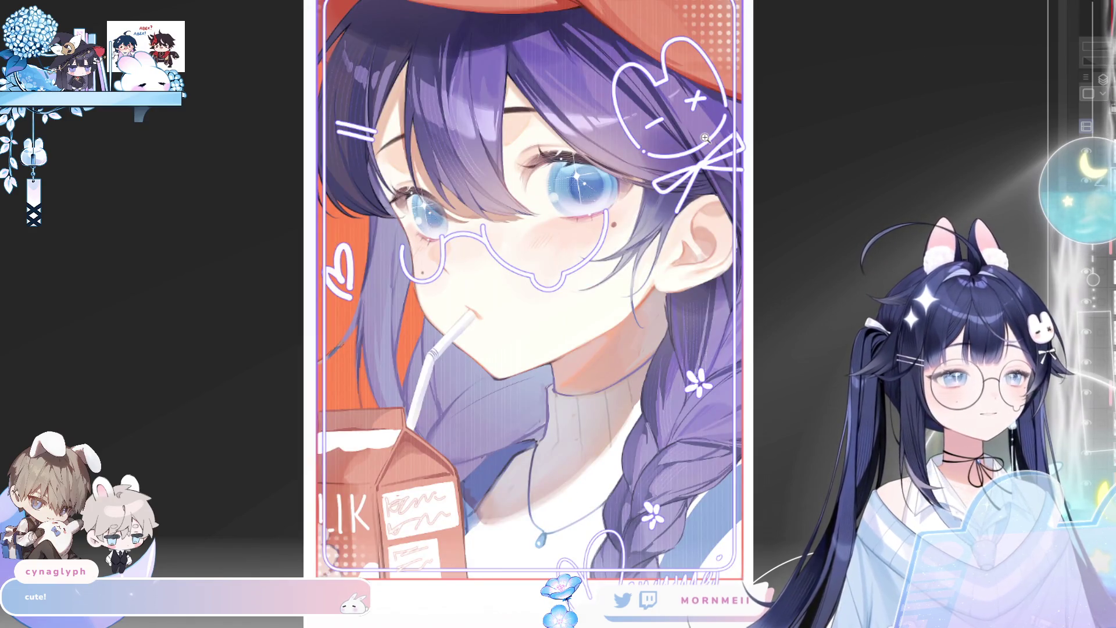
pyautogui.scroll(-1, 266, 190)
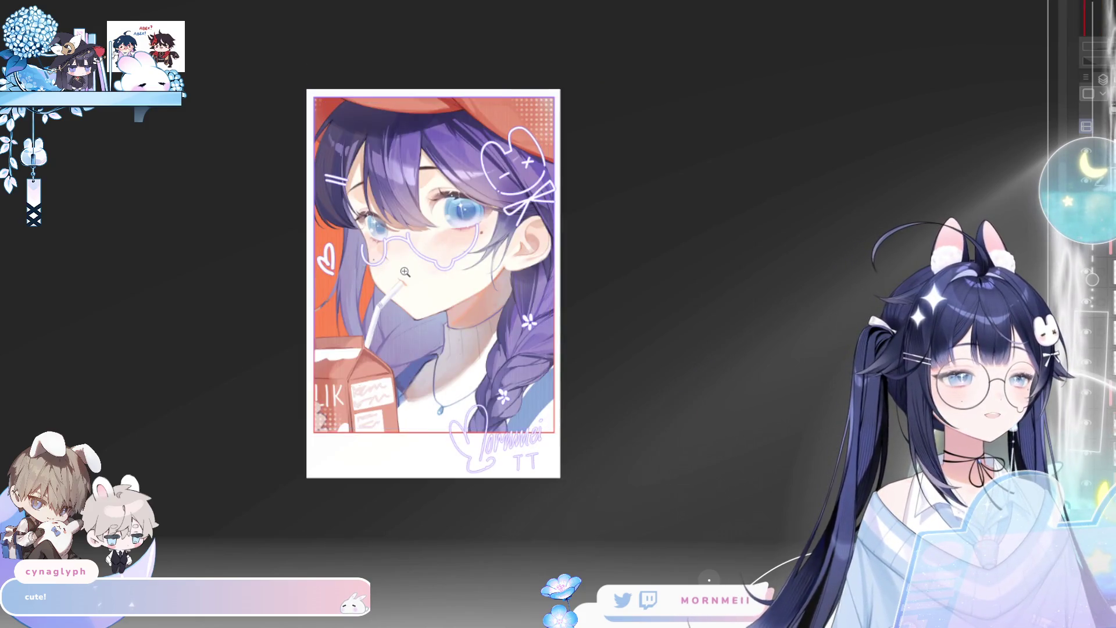
pyautogui.hotkey('ctrl', '+')
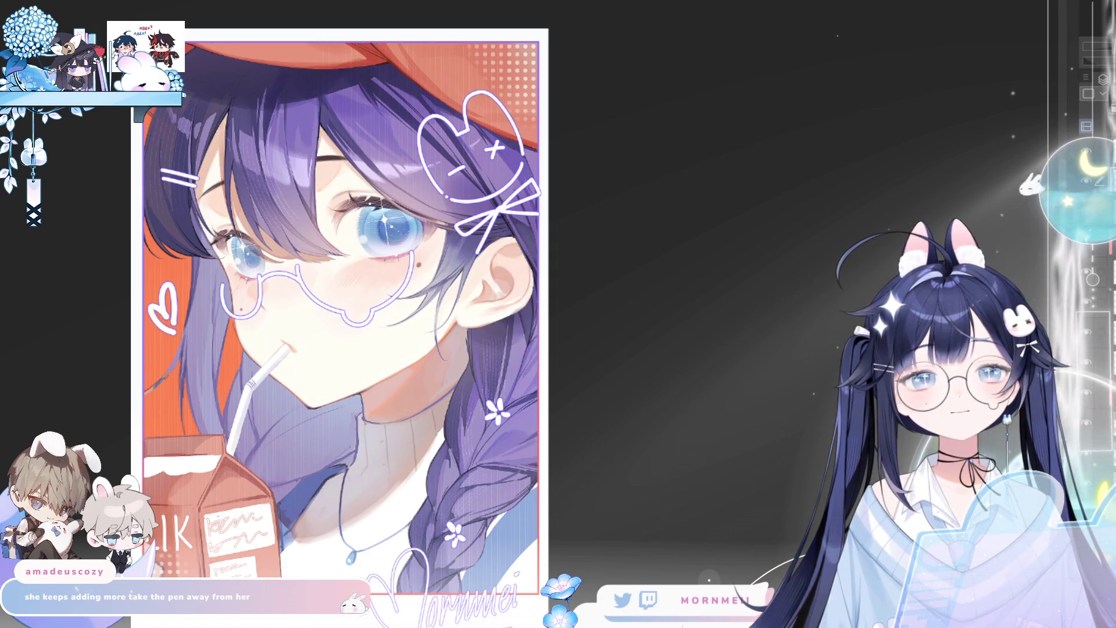
pyautogui.moveTo(186, 45)
pyautogui.mouseDown()
pyautogui.moveTo(380, 174)
pyautogui.moveTo(538, 558)
pyautogui.mouseUp()
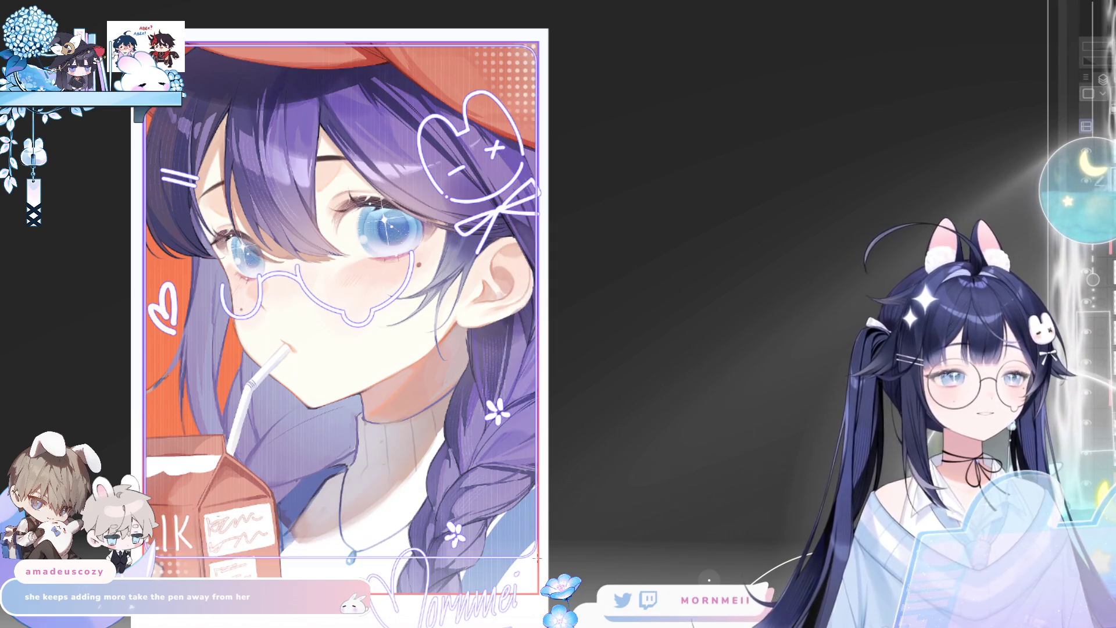
pyautogui.hotkey('ctrl', 'd')
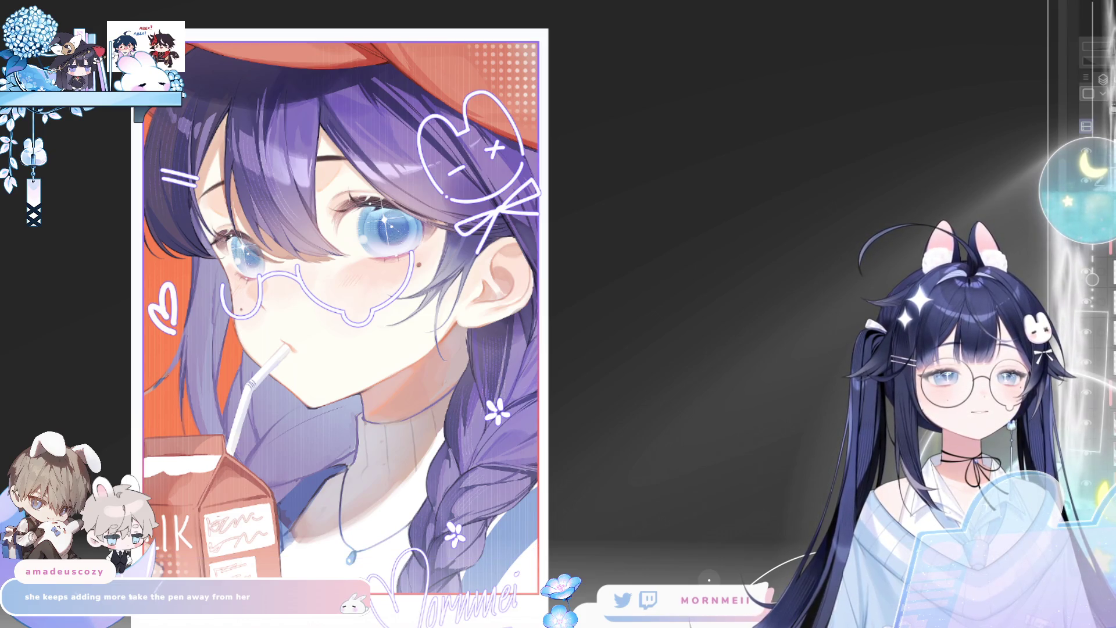
pyautogui.moveTo(186, 44)
pyautogui.mouseDown()
pyautogui.moveTo(396, 419)
pyautogui.moveTo(533, 588)
pyautogui.mouseUp()
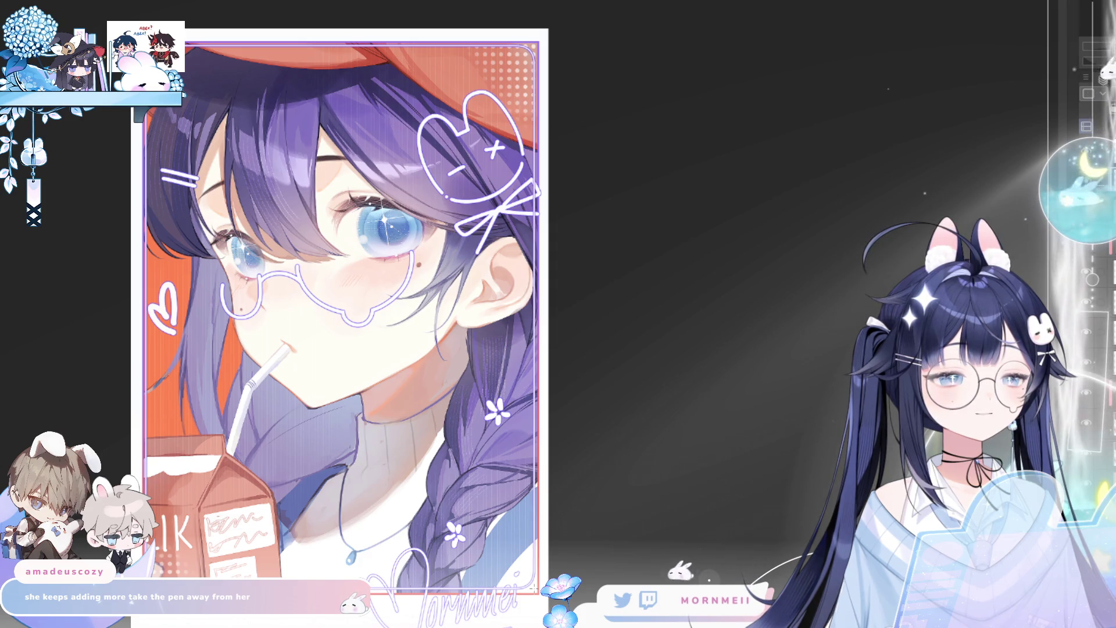
pyautogui.press('h')
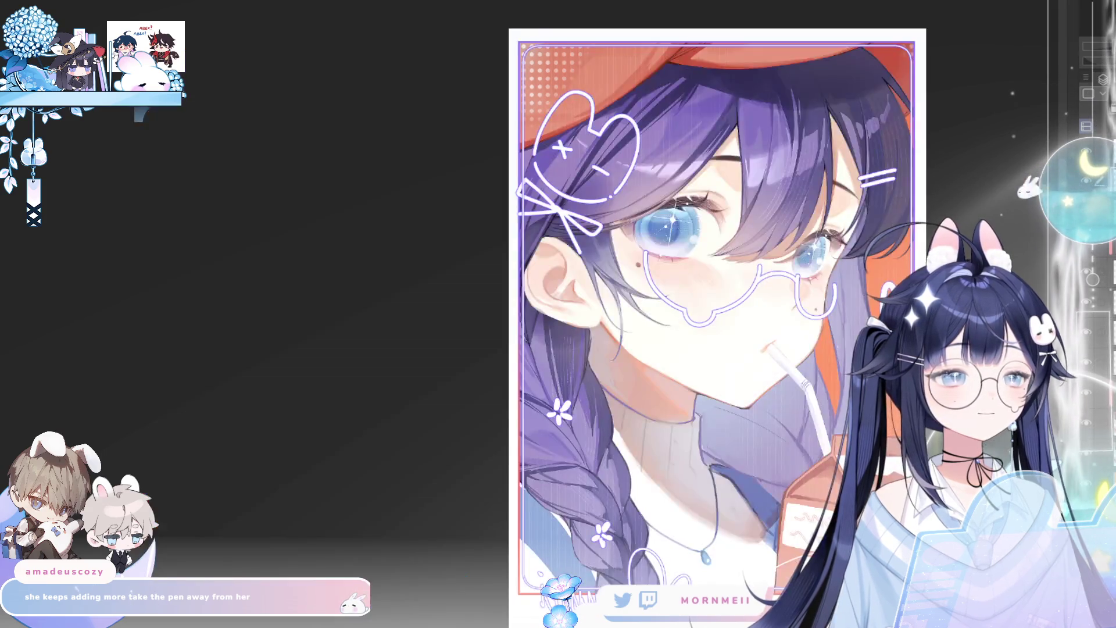
pyautogui.press('h')
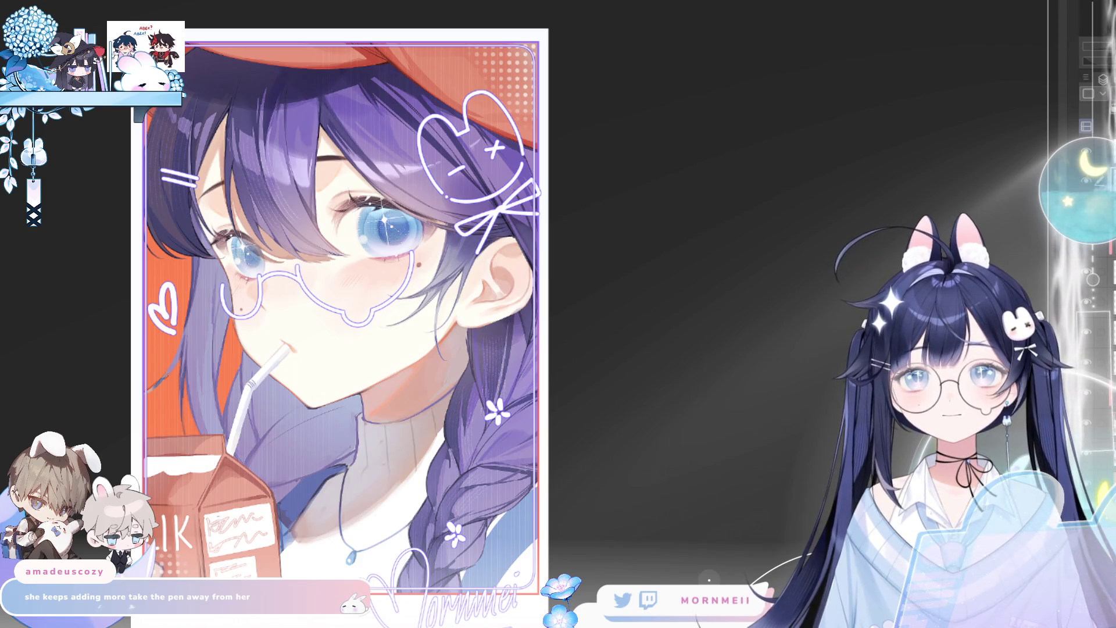
pyautogui.hotkey('ctrl', '-')
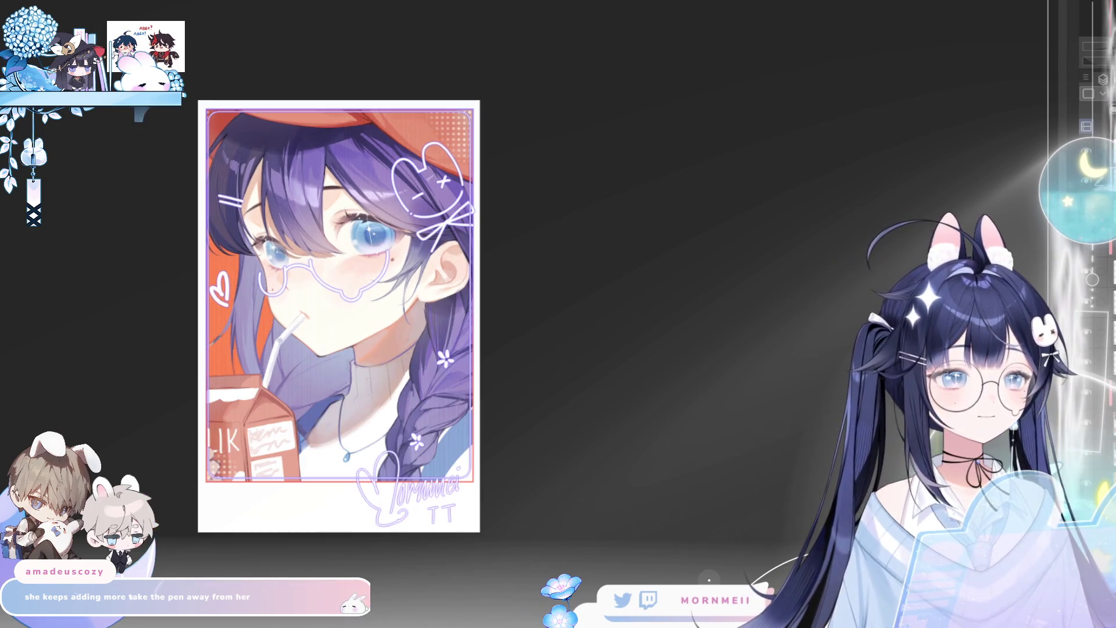
pyautogui.hotkey('ctrl', '-')
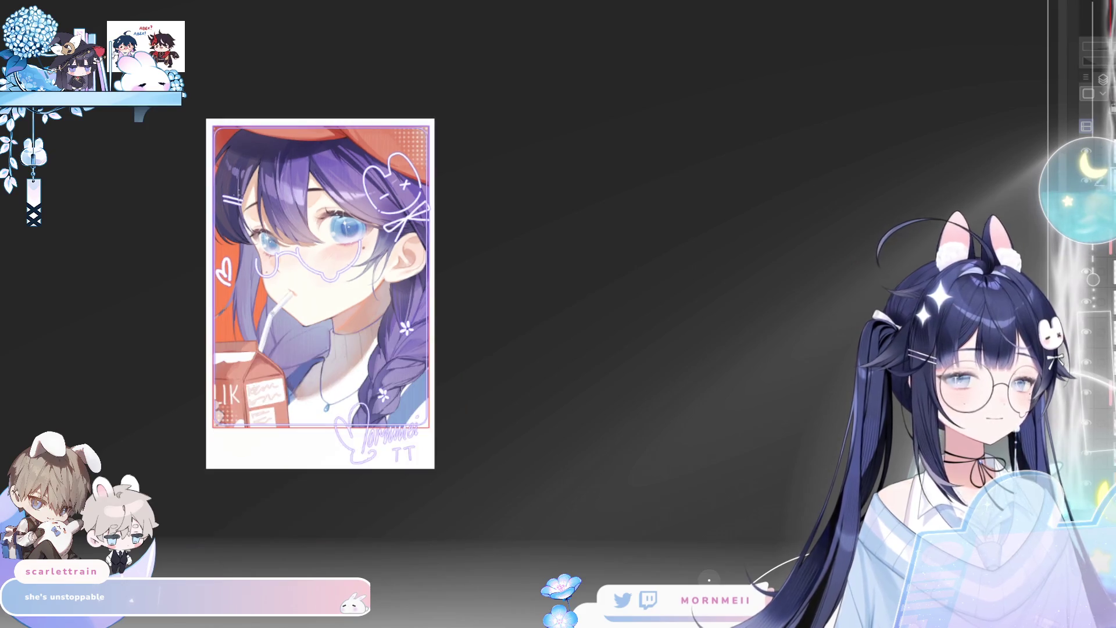
pyautogui.moveTo(280, 309); pyautogui.dragTo(387, 322)
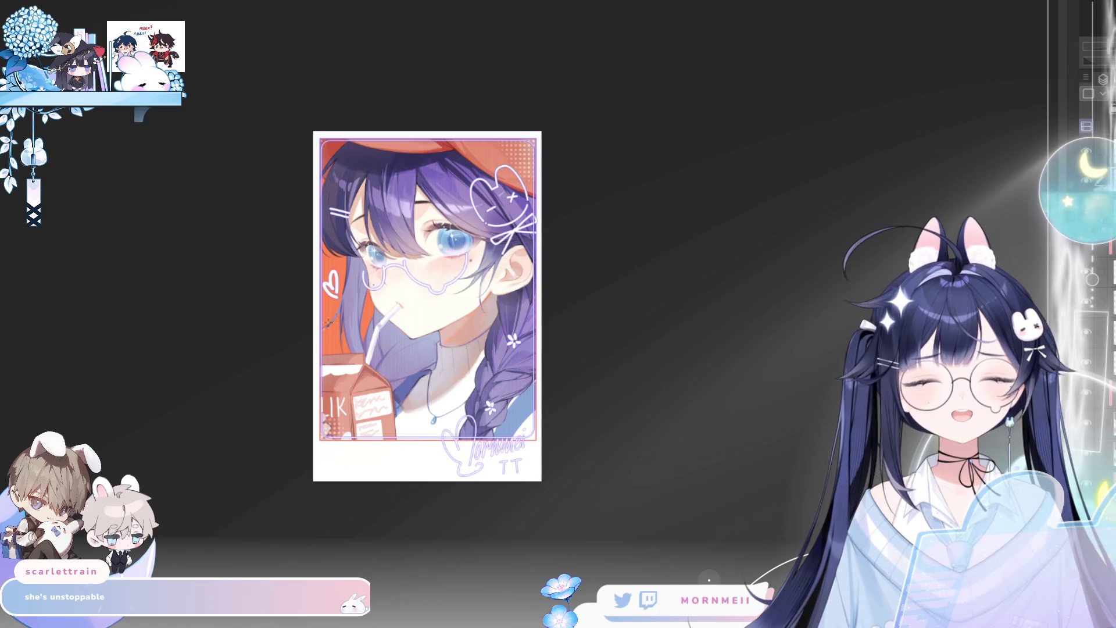
pyautogui.scroll(3, 500, 328)
pyautogui.hotkey('ctrl', '0')
pyautogui.press('h')
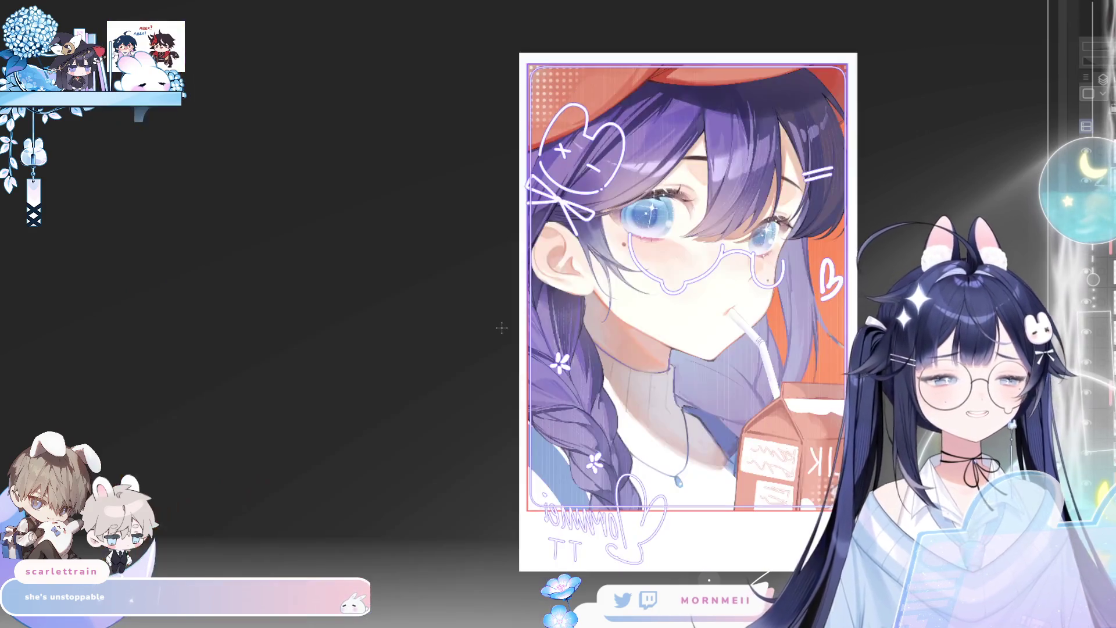
pyautogui.press('h')
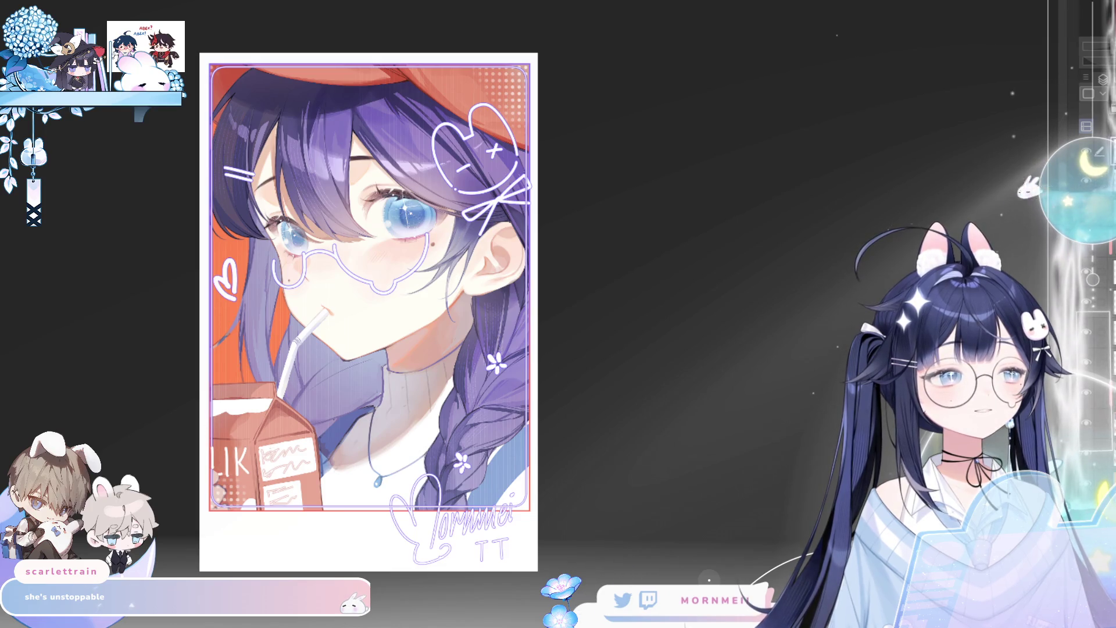
pyautogui.press('h')
pyautogui.press('h')
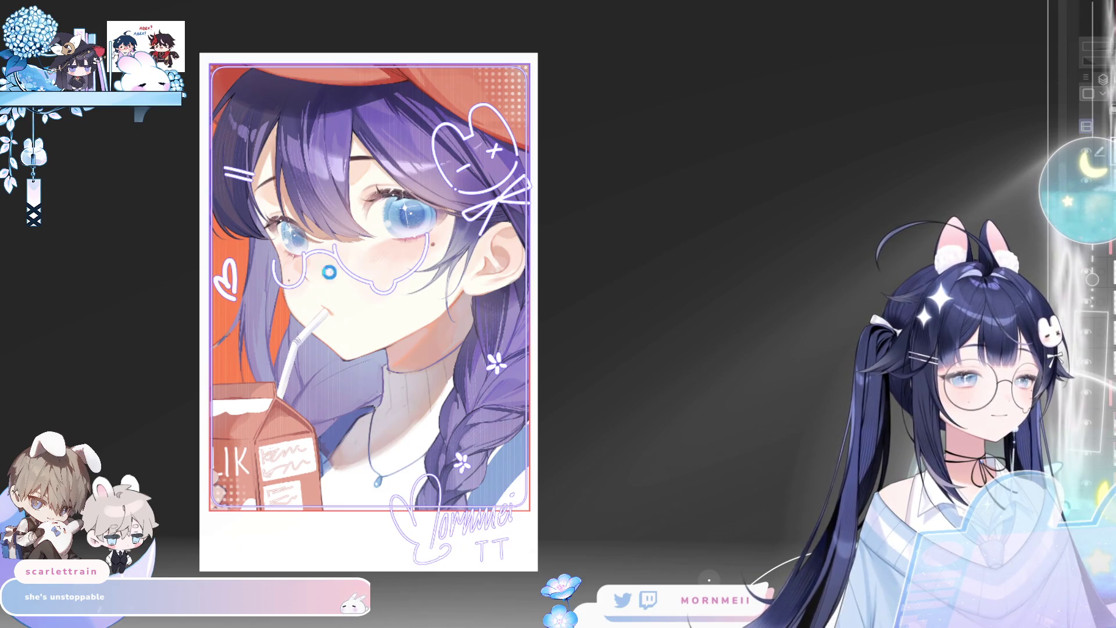
pyautogui.scroll(4, 351, 244)
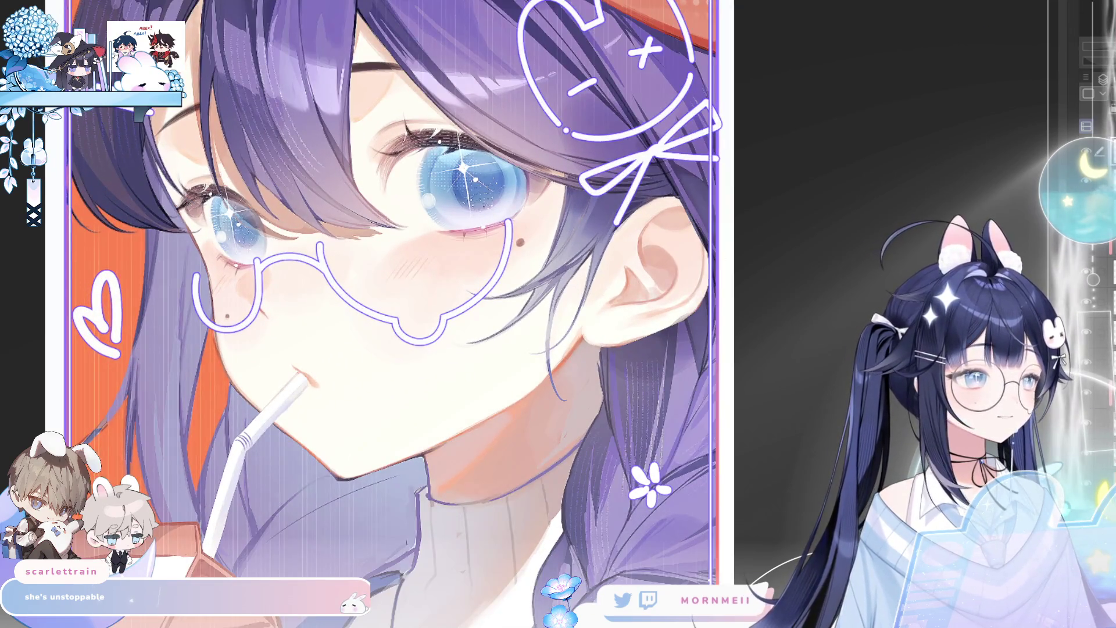
pyautogui.scroll(-5, 579, 133)
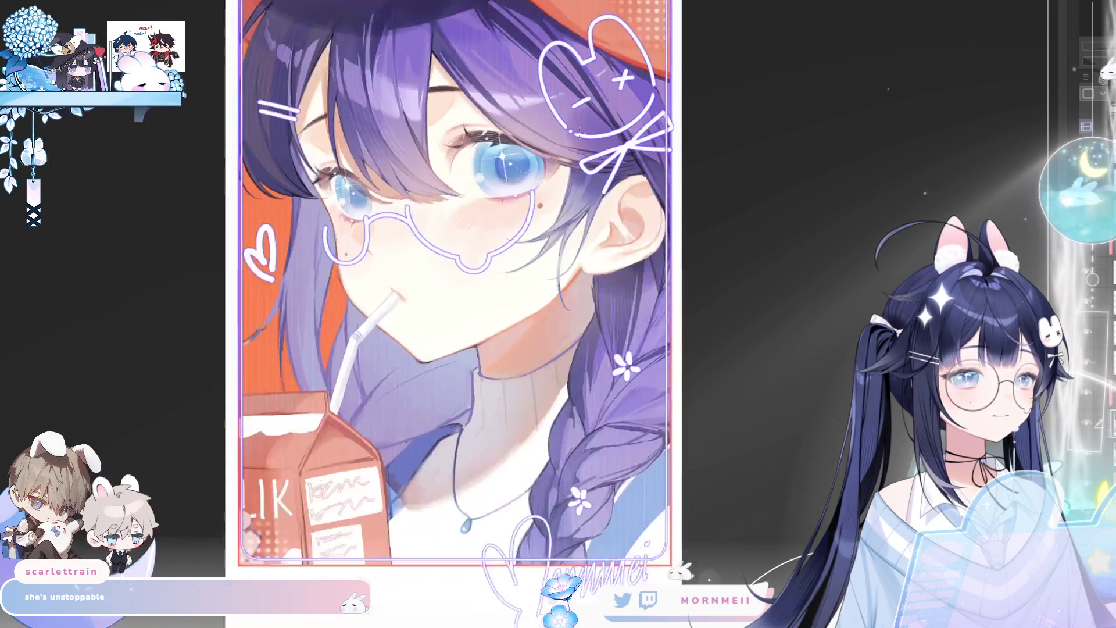
pyautogui.press('h')
pyautogui.press('h')
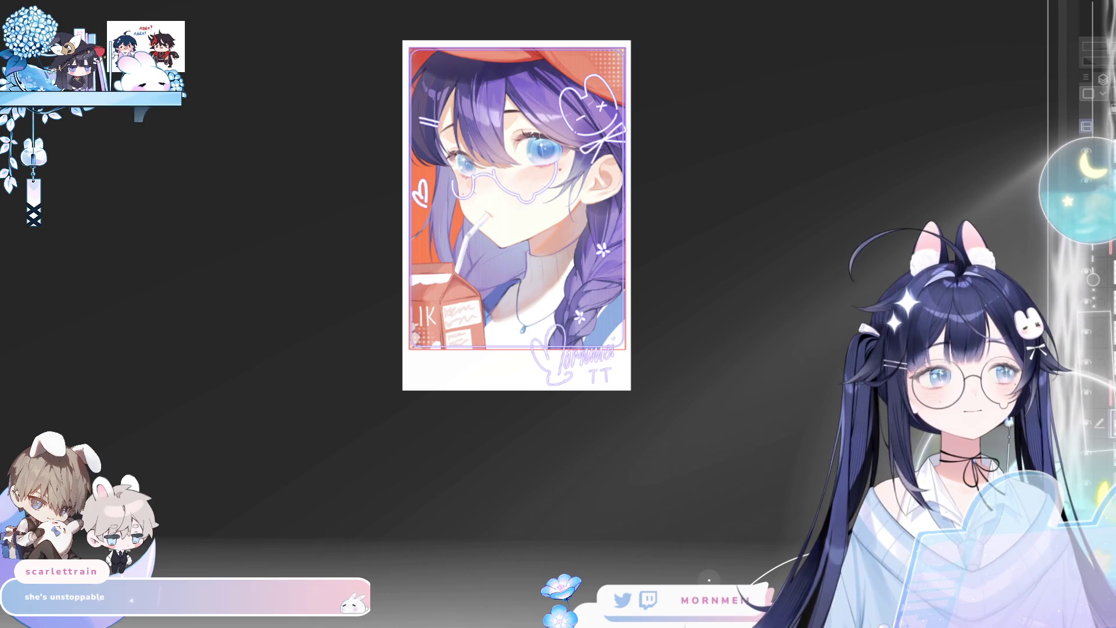
pyautogui.hotkey('ctrl', '+')
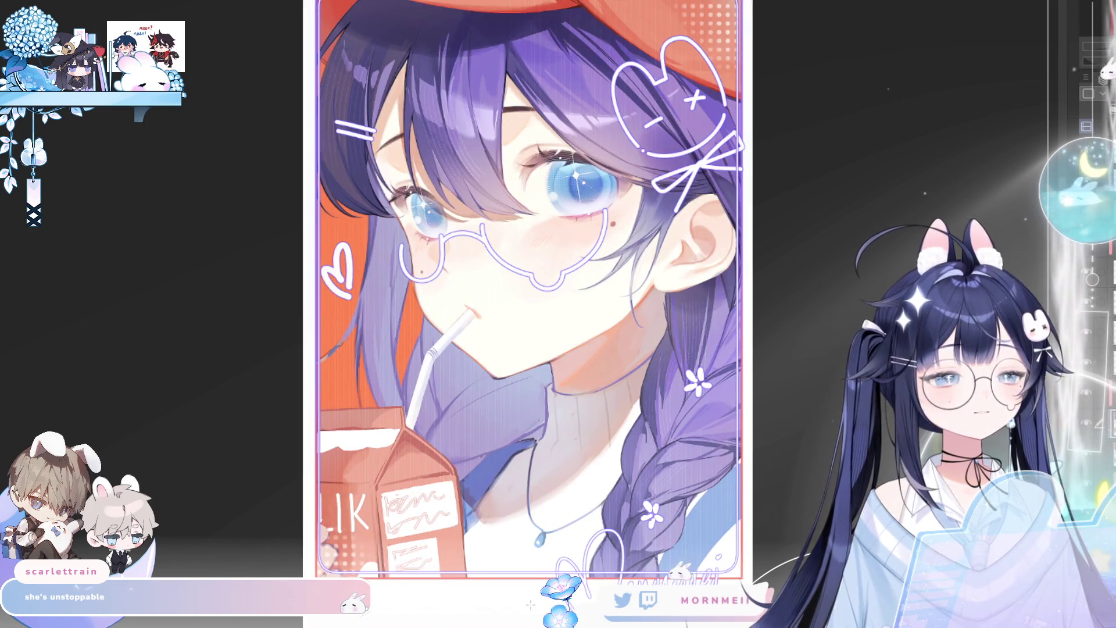
pyautogui.press('m')
pyautogui.press('m')
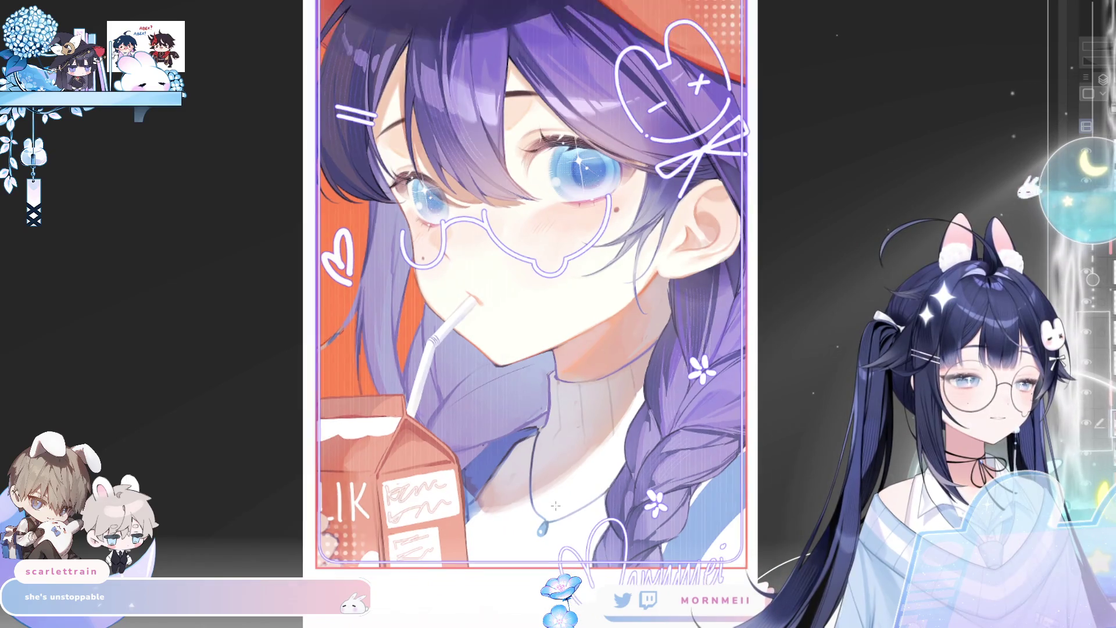
pyautogui.moveTo(555, 506); pyautogui.dragTo(356, 474)
pyautogui.scroll(-3, 522, 365)
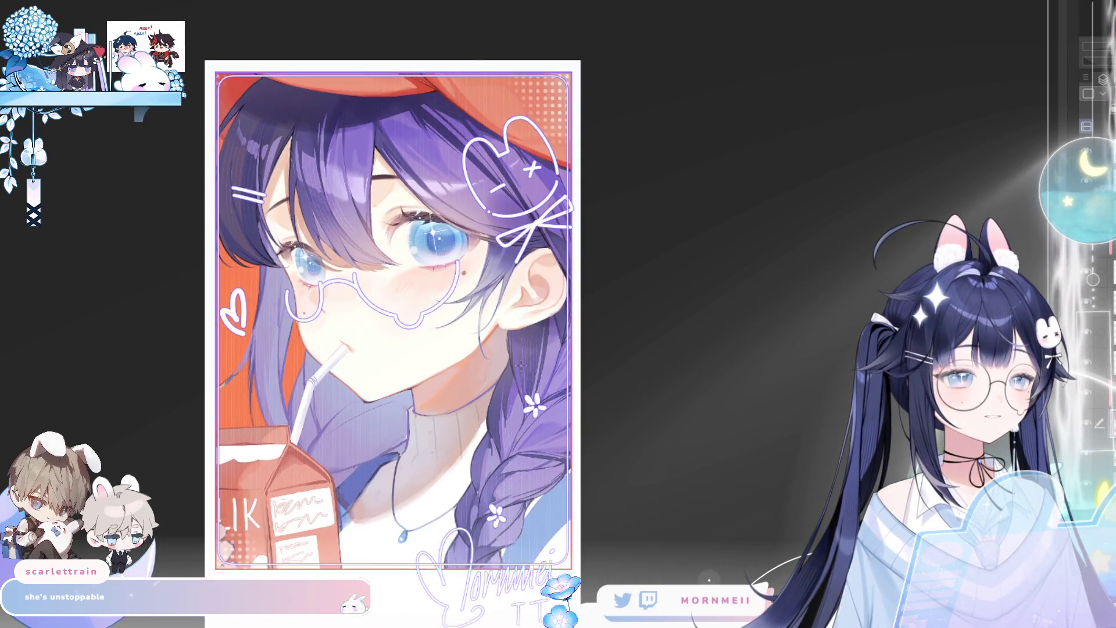
pyautogui.scroll(-1, 471, 358)
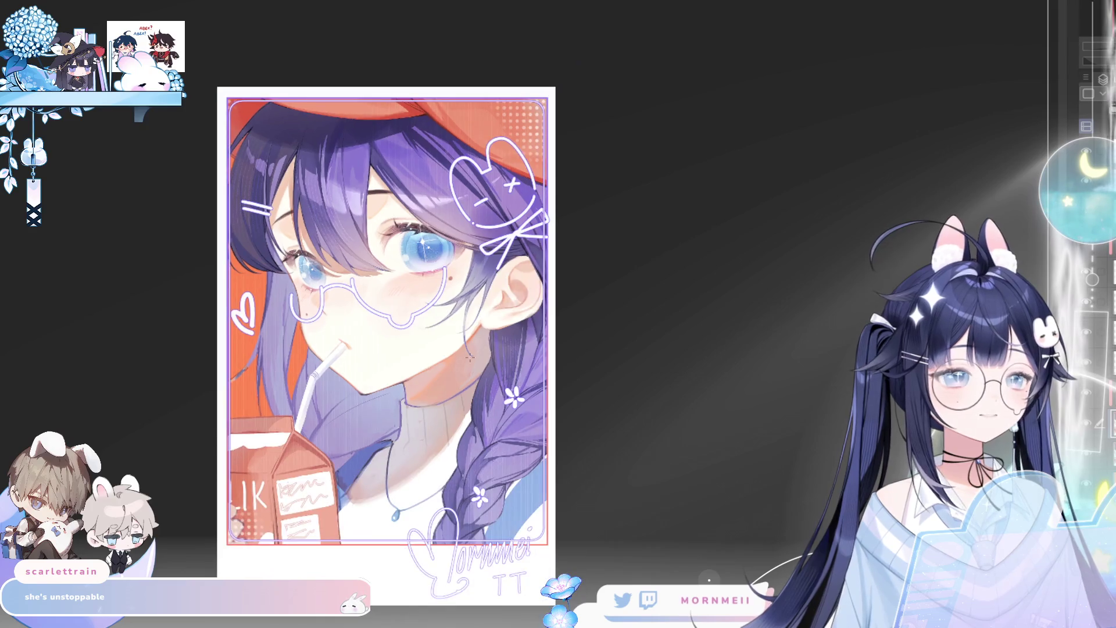
pyautogui.scroll(1, 470, 359)
pyautogui.moveTo(593, 366); pyautogui.dragTo(616, 333)
pyautogui.scroll(-1, 381, 408)
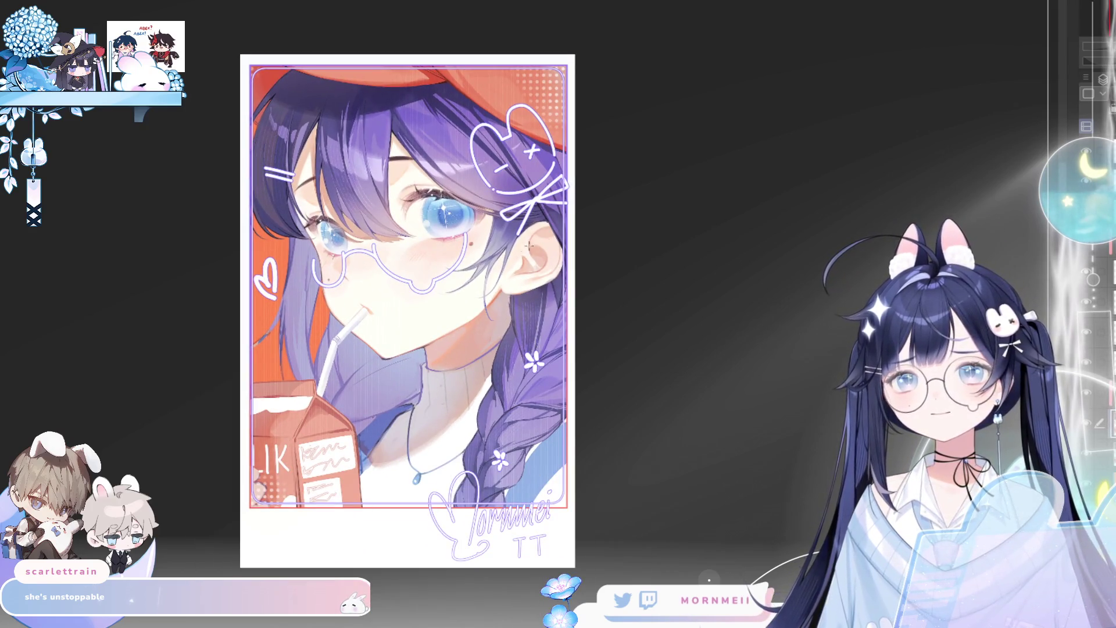
pyautogui.moveTo(411, 343); pyautogui.dragTo(424, 318)
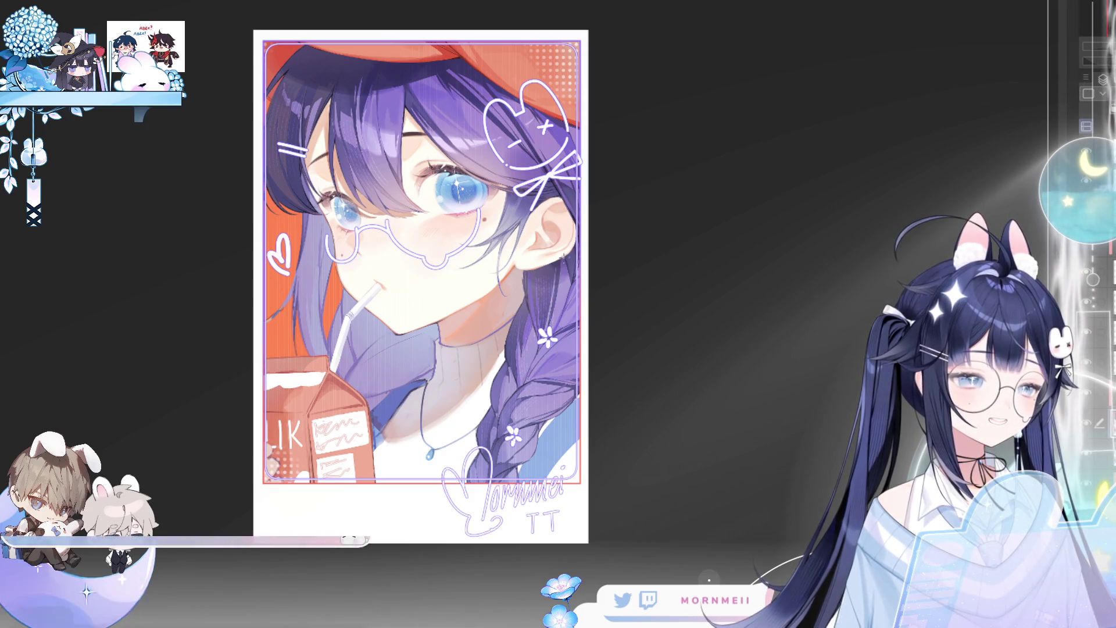
pyautogui.scroll(2, 563, 256)
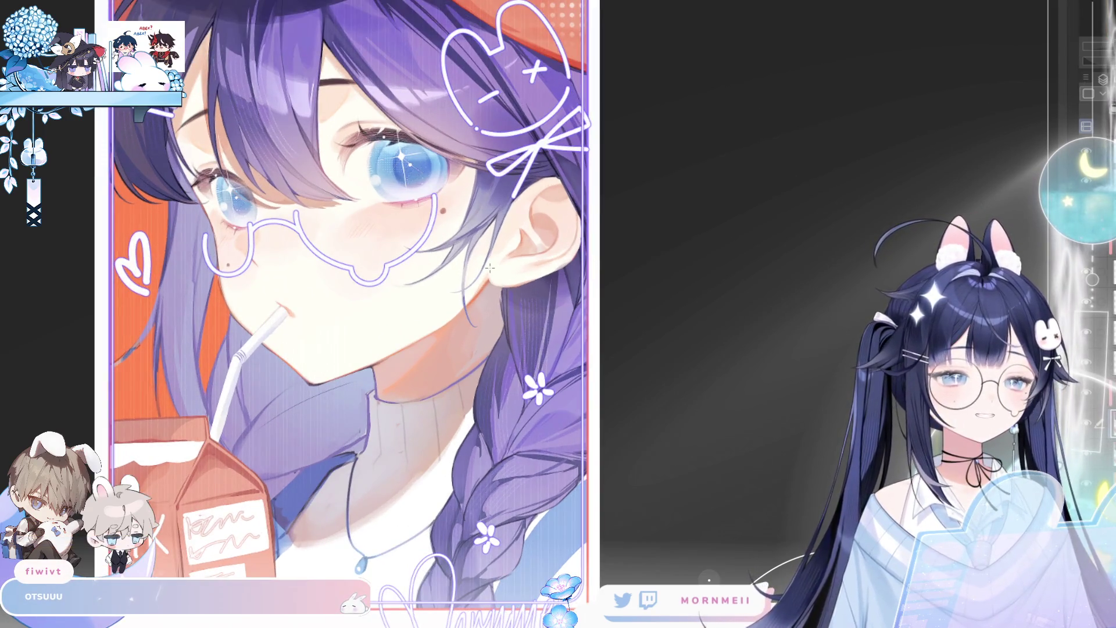
pyautogui.hotkey('ctrl', '0')
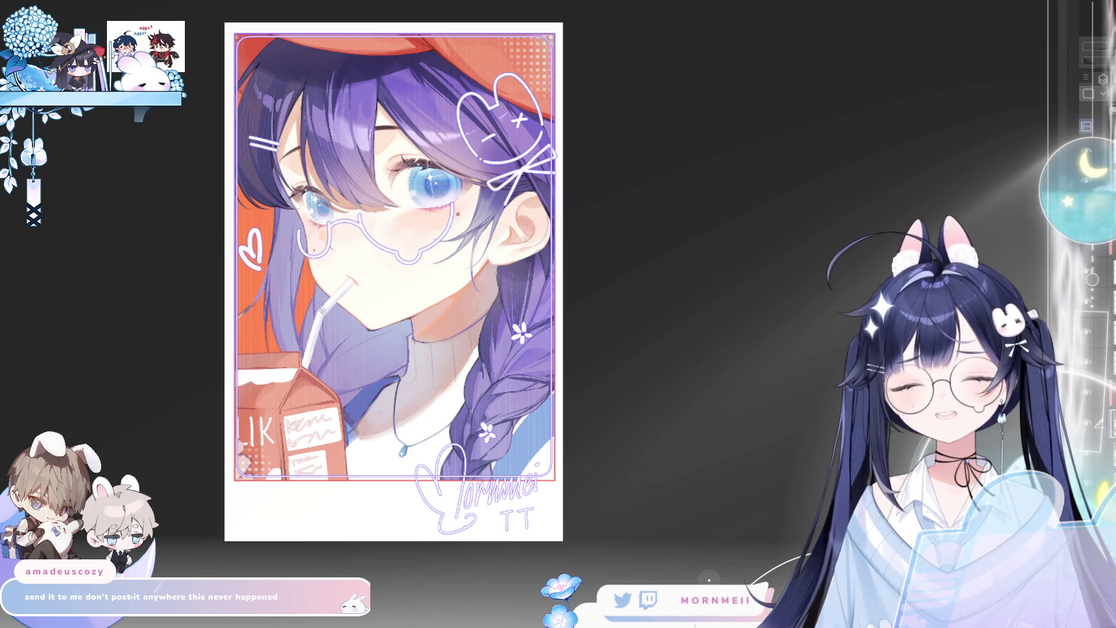
# Zoom the finished illustration out with Ctrl+minus, then scroll to adjust the view
pyautogui.hotkey('ctrl', '-')
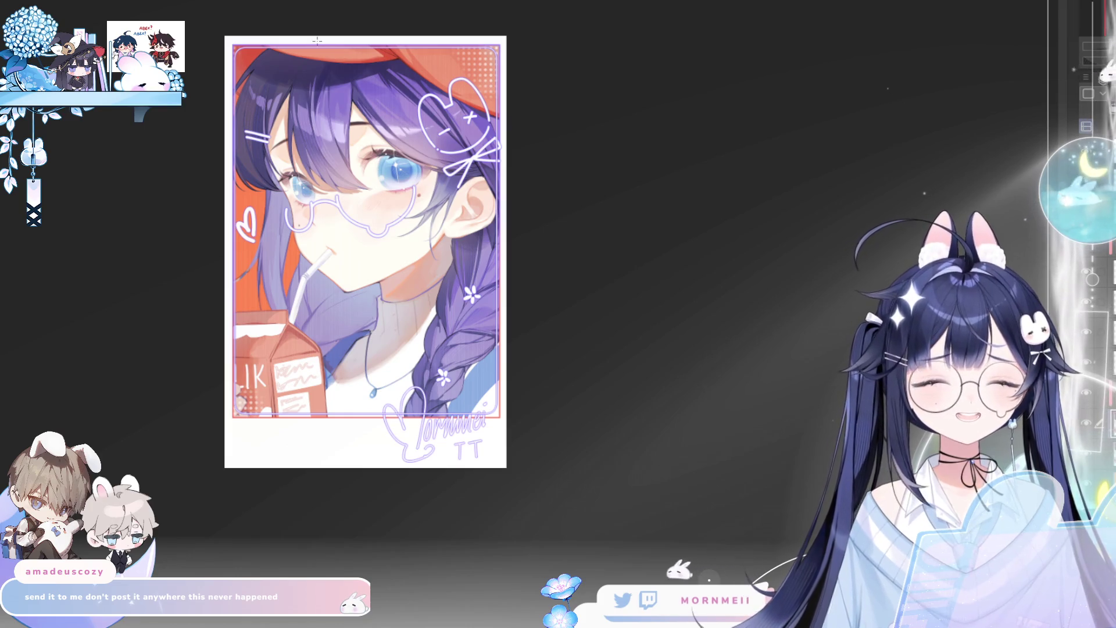
pyautogui.scroll(2, 286, 62)
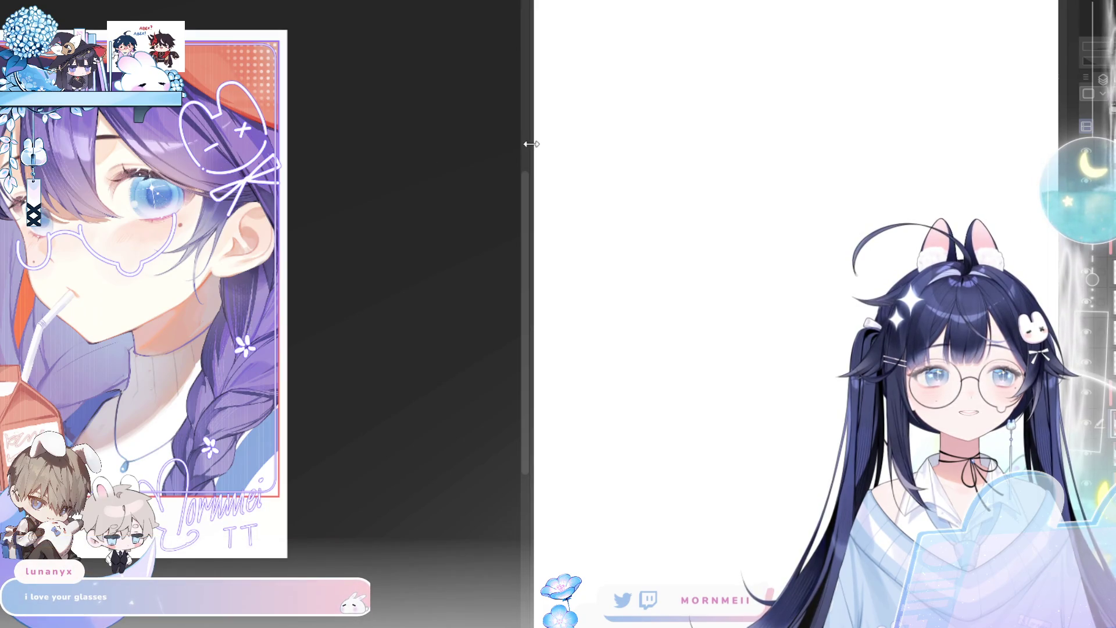
# Widen the blank canvas pane and frame the girl's eye and glasses in the narrow reference strip
pyautogui.moveTo(531, 144); pyautogui.dragTo(169, 180)
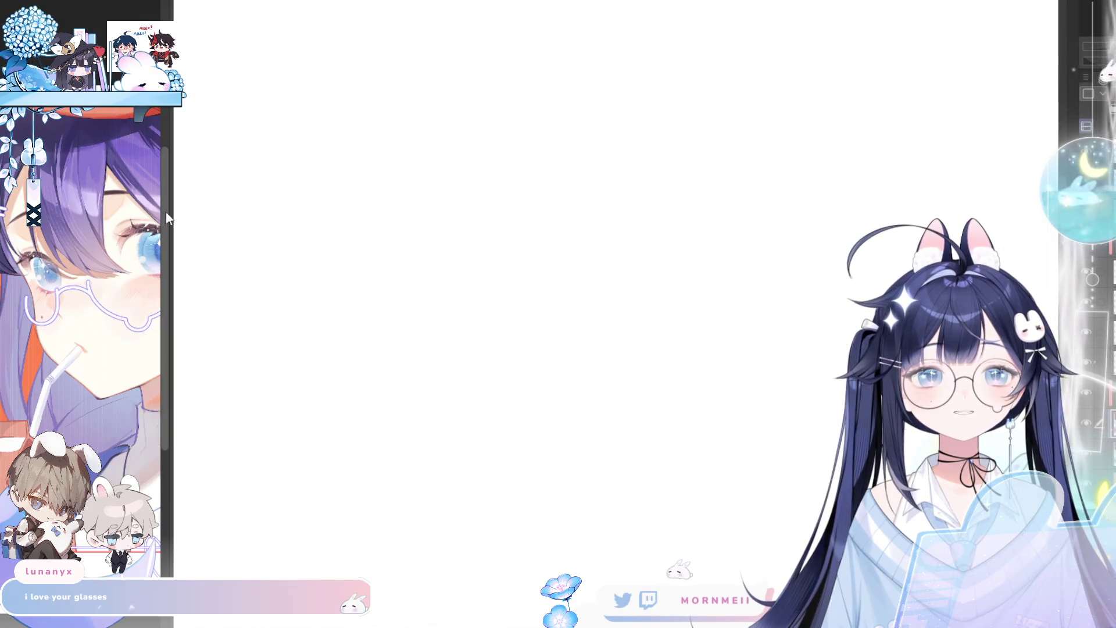
pyautogui.moveTo(165, 214); pyautogui.dragTo(203, 215)
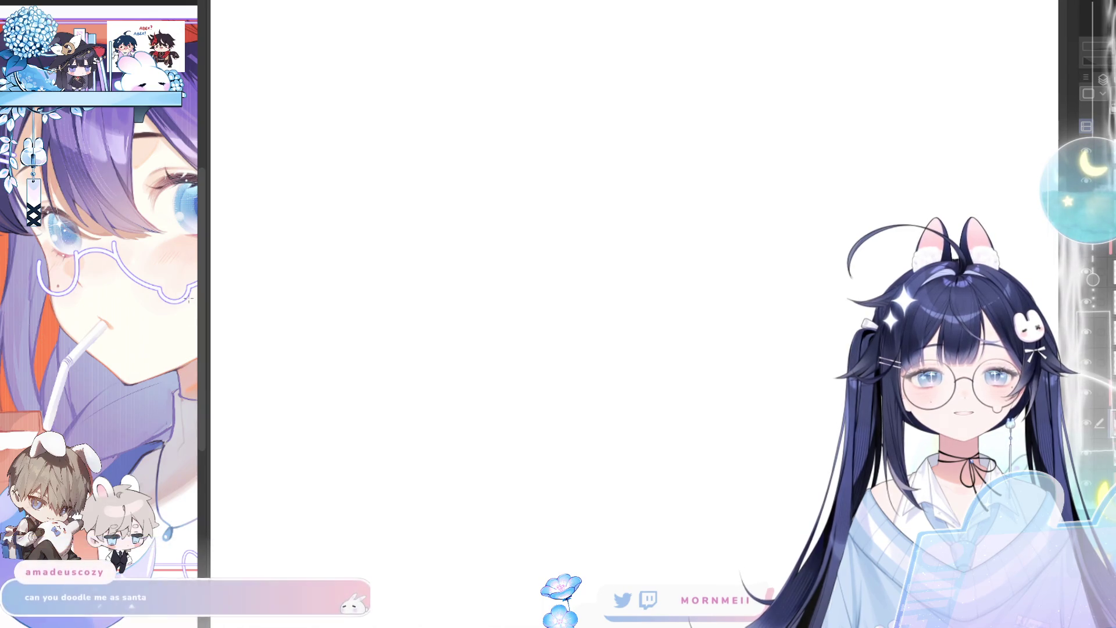
pyautogui.moveTo(102, 285); pyautogui.dragTo(141, 287)
pyautogui.moveTo(104, 329)
pyautogui.mouseDown()
pyautogui.moveTo(85, 393)
pyautogui.moveTo(82, 344)
pyautogui.moveTo(105, 388)
pyautogui.mouseUp()
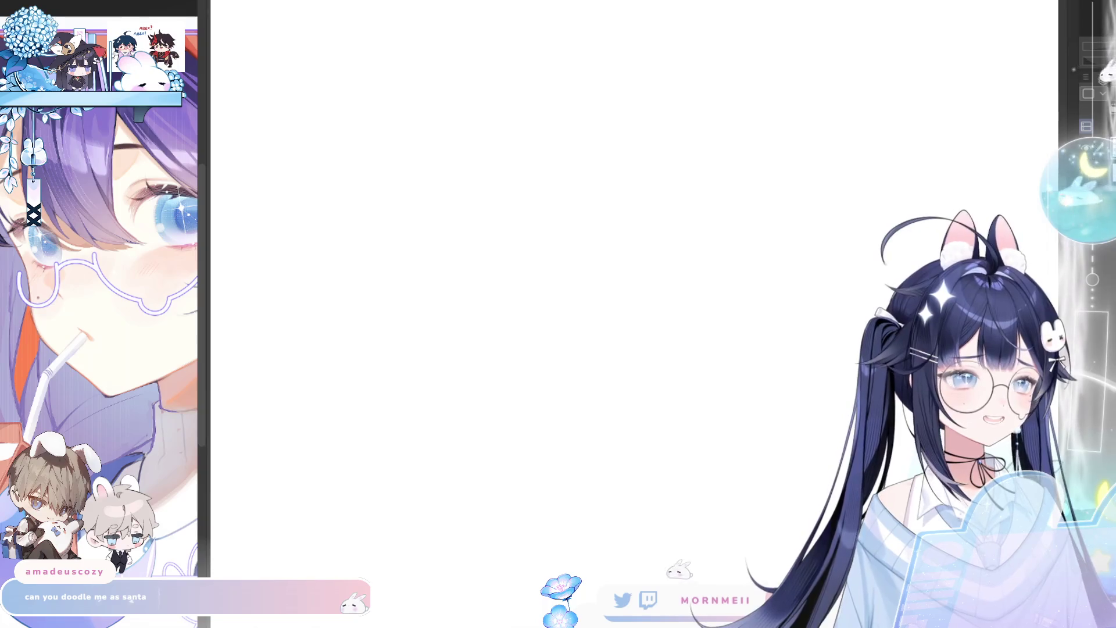
pyautogui.scroll(-1, 895, 125)
pyautogui.scroll(-1, 902, 124)
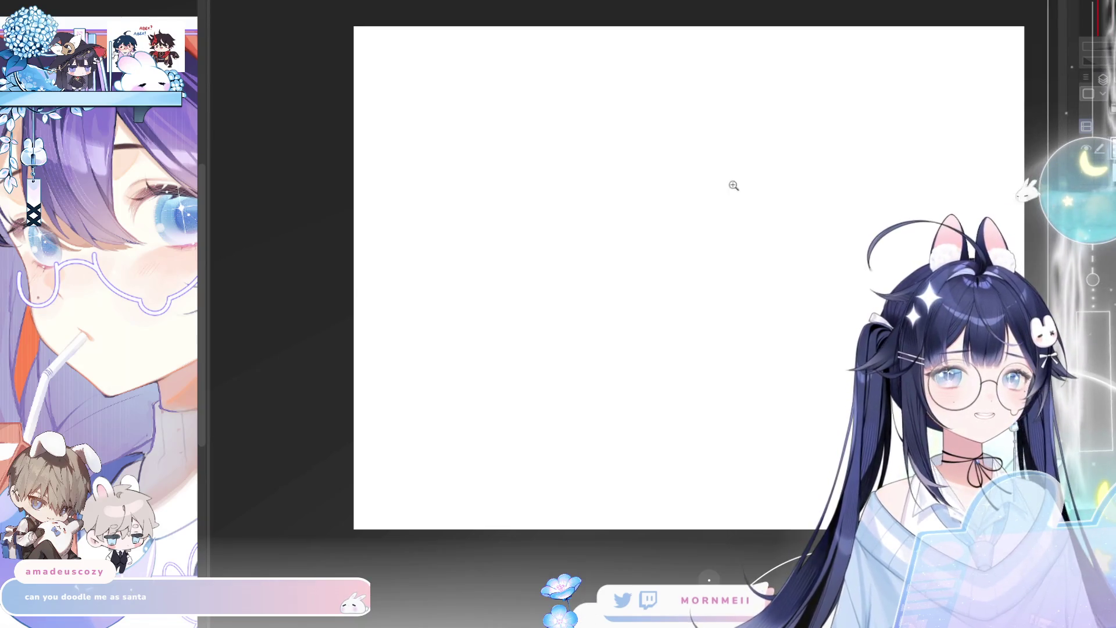
pyautogui.scroll(1, 634, 225)
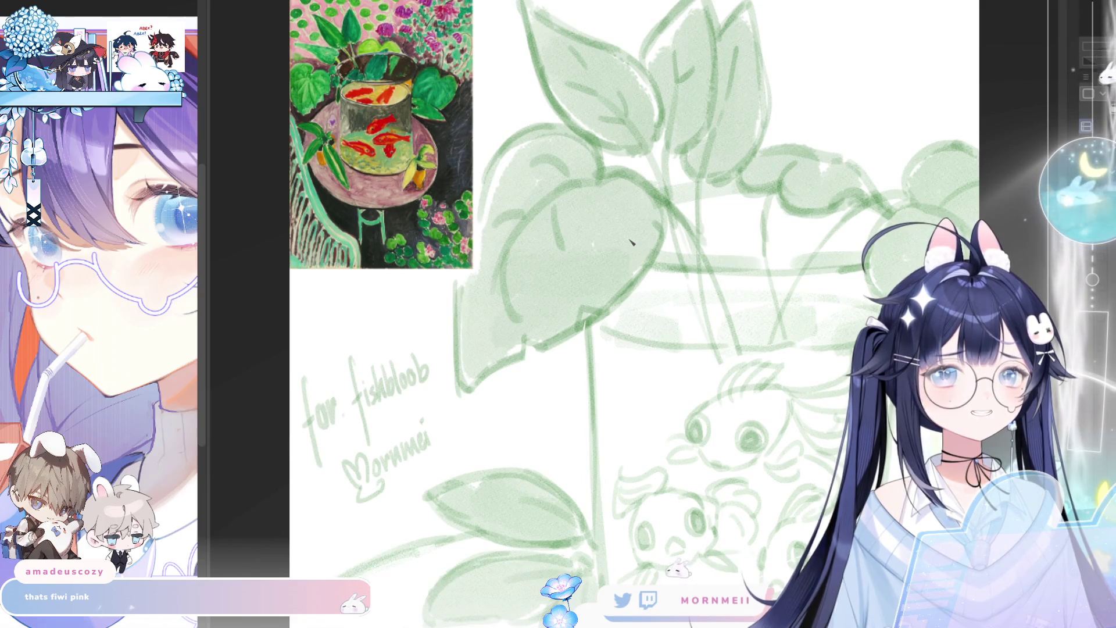
# Zoom out, look over the pink chibi sketch document, then return to the blank canvas
pyautogui.hotkey('ctrl', '-')
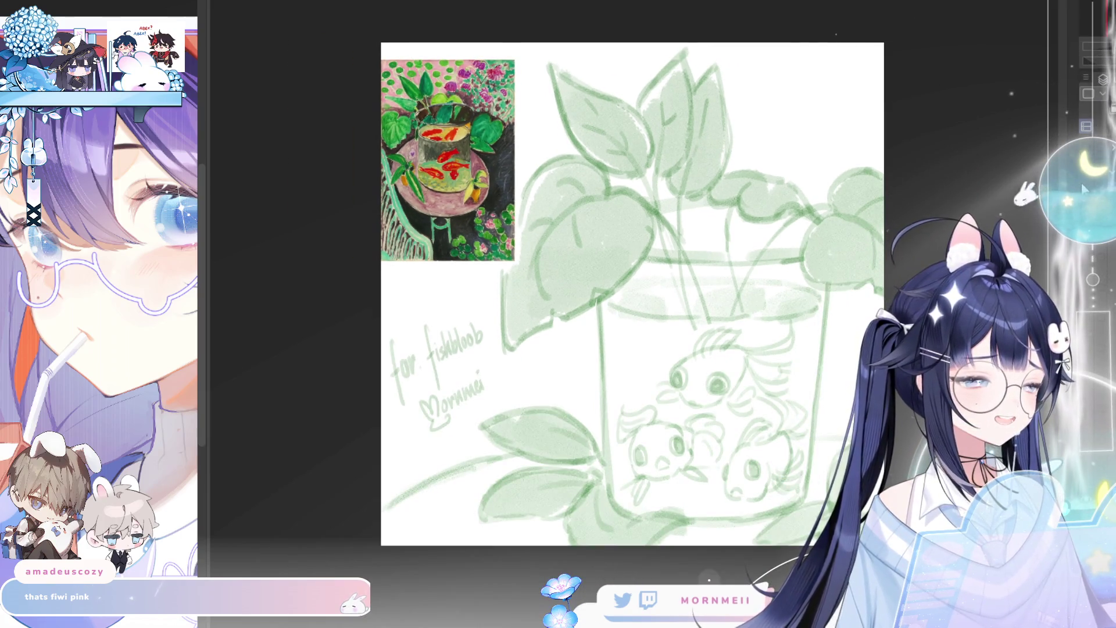
pyautogui.hotkey('ctrl', 'Tab')
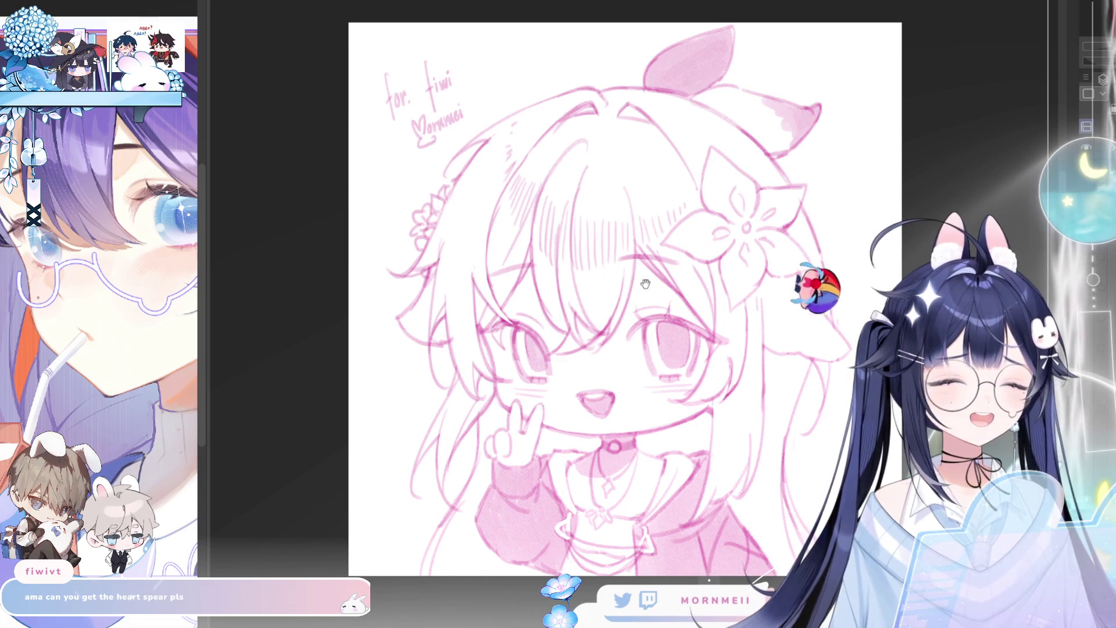
pyautogui.moveTo(631, 283); pyautogui.dragTo(534, 277)
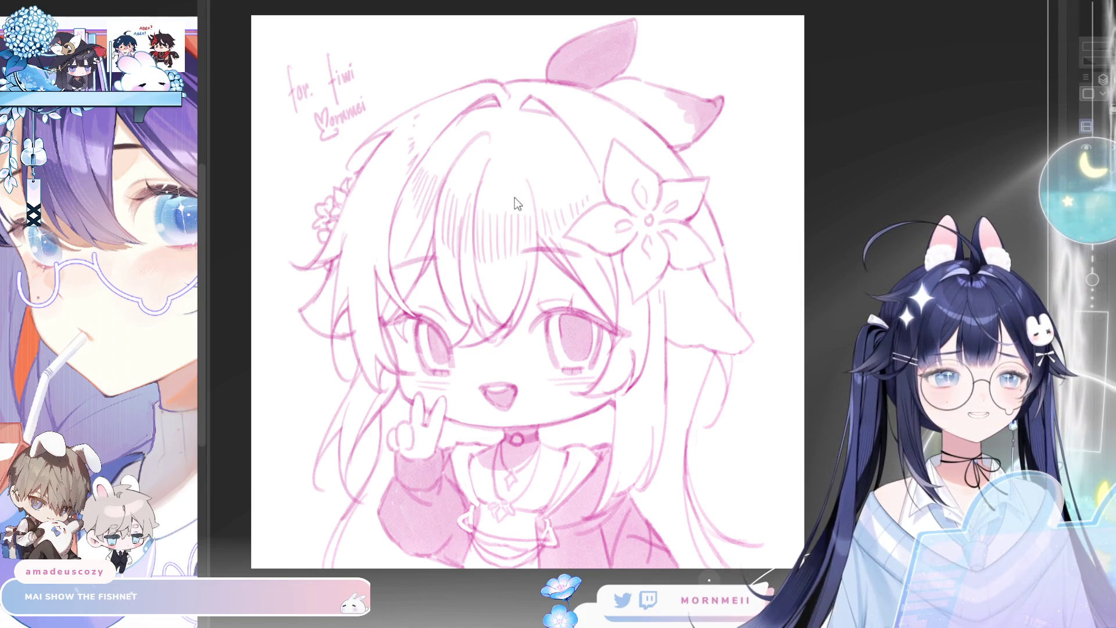
pyautogui.hotkey('ctrl', 'Tab')
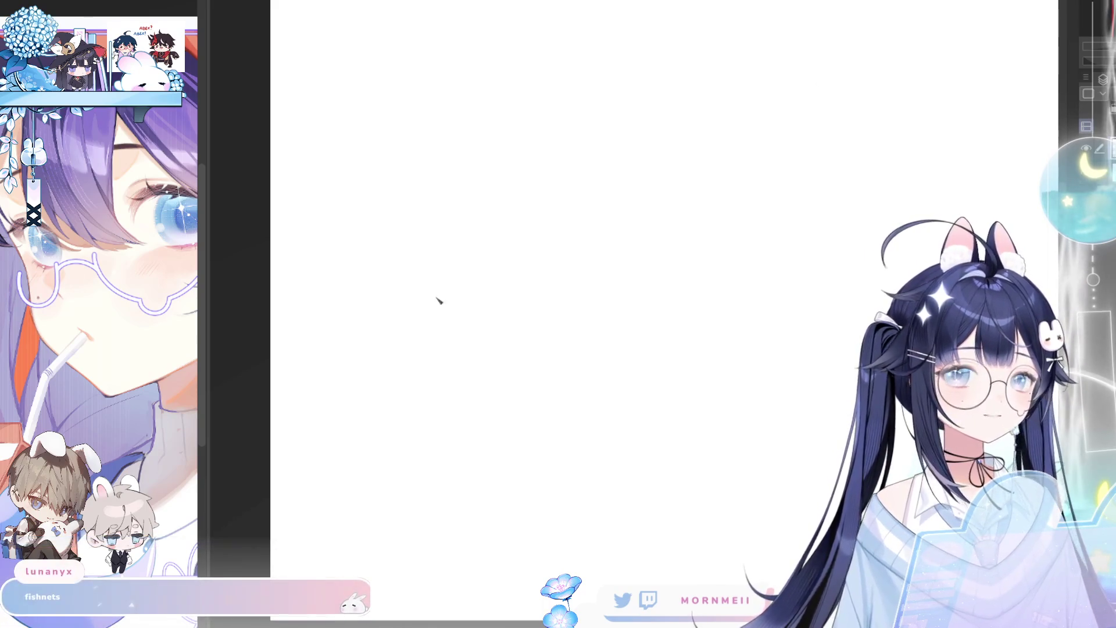
pyautogui.scroll(-2, 518, 259)
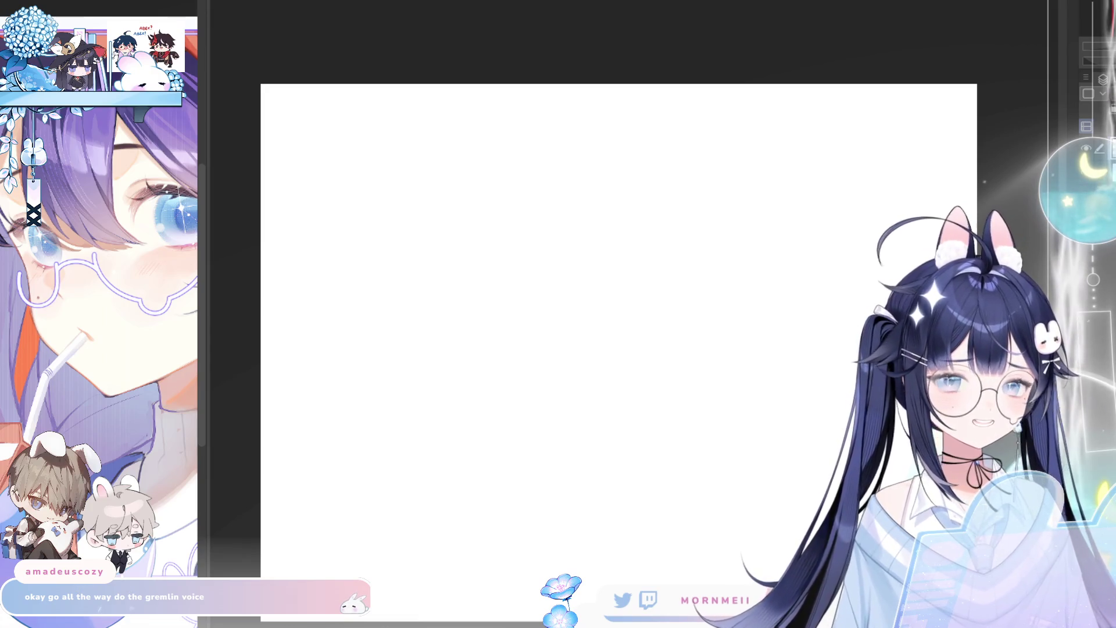
# Fit the blank page to the view, widen the reference panel beside it, and test a curved stroke
pyautogui.hotkey('ctrl', '0')
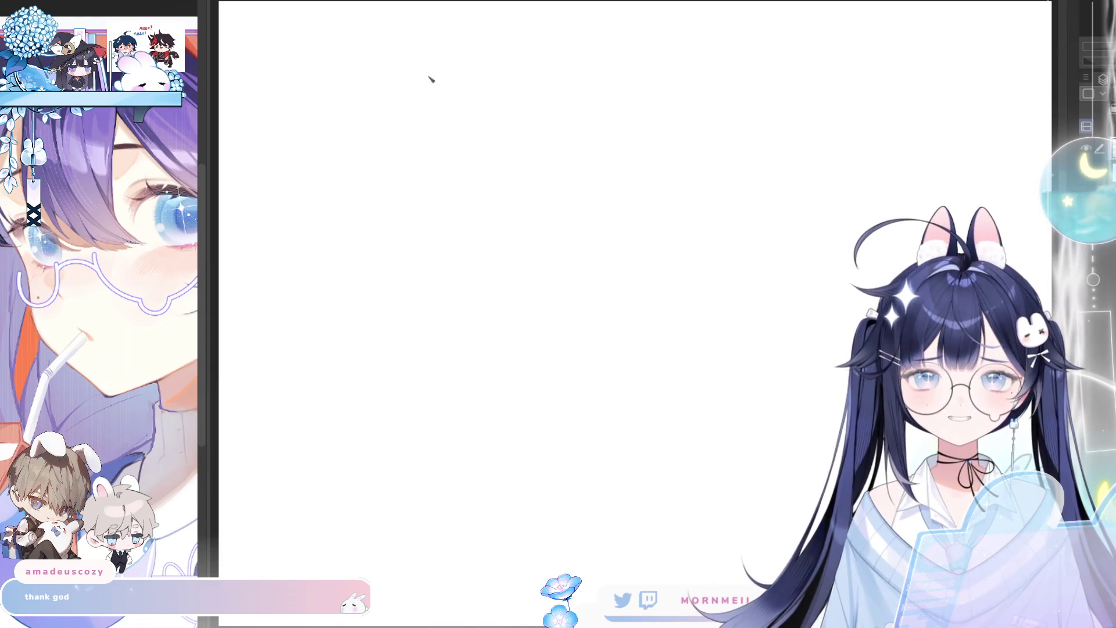
pyautogui.moveTo(215, 3)
pyautogui.mouseDown()
pyautogui.moveTo(476, 16)
pyautogui.moveTo(417, 31)
pyautogui.moveTo(535, 44)
pyautogui.moveTo(540, 59)
pyautogui.moveTo(534, 78)
pyautogui.moveTo(317, 96)
pyautogui.moveTo(305, 116)
pyautogui.moveTo(230, 144)
pyautogui.mouseUp()
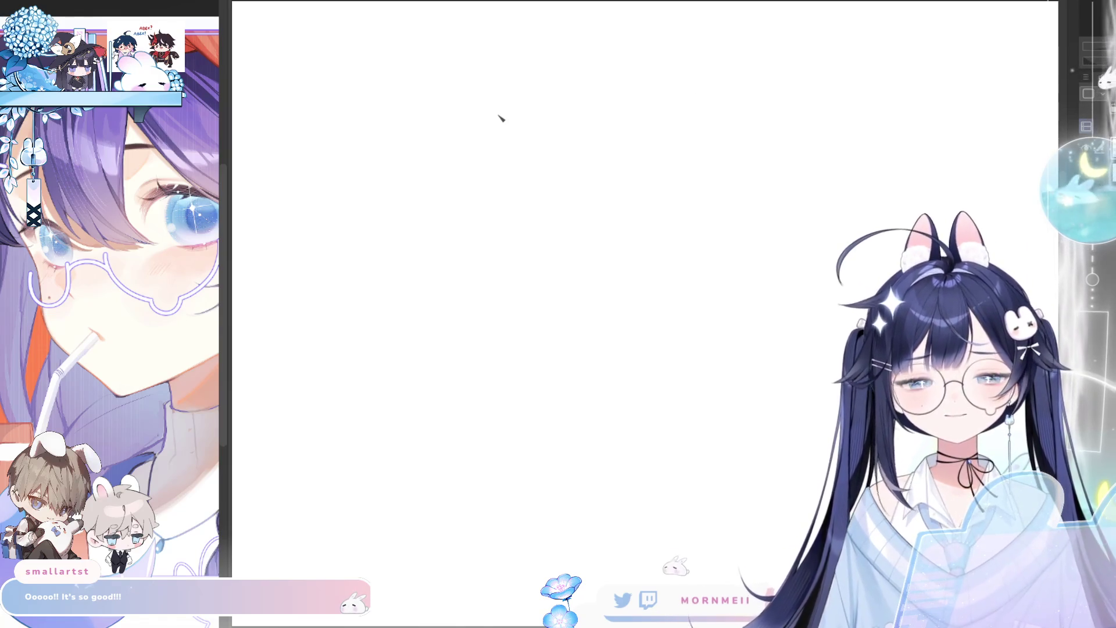
pyautogui.moveTo(457, 255); pyautogui.dragTo(485, 219)
pyautogui.hotkey('ctrl', 'z')
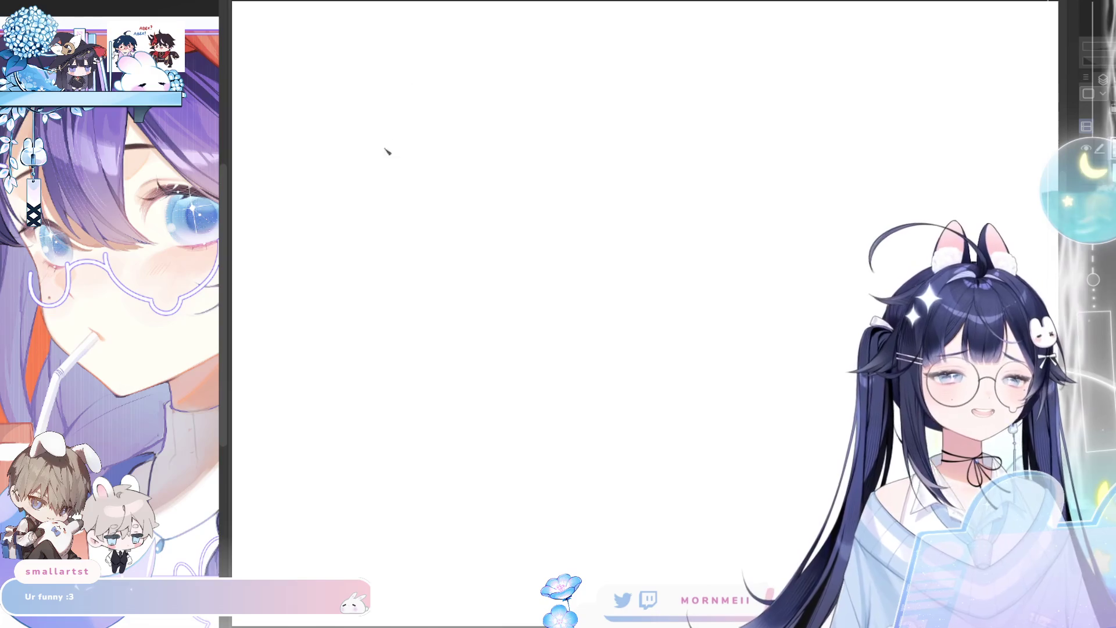
pyautogui.moveTo(370, 268); pyautogui.dragTo(369, 324)
pyautogui.hotkey('ctrl', 'z')
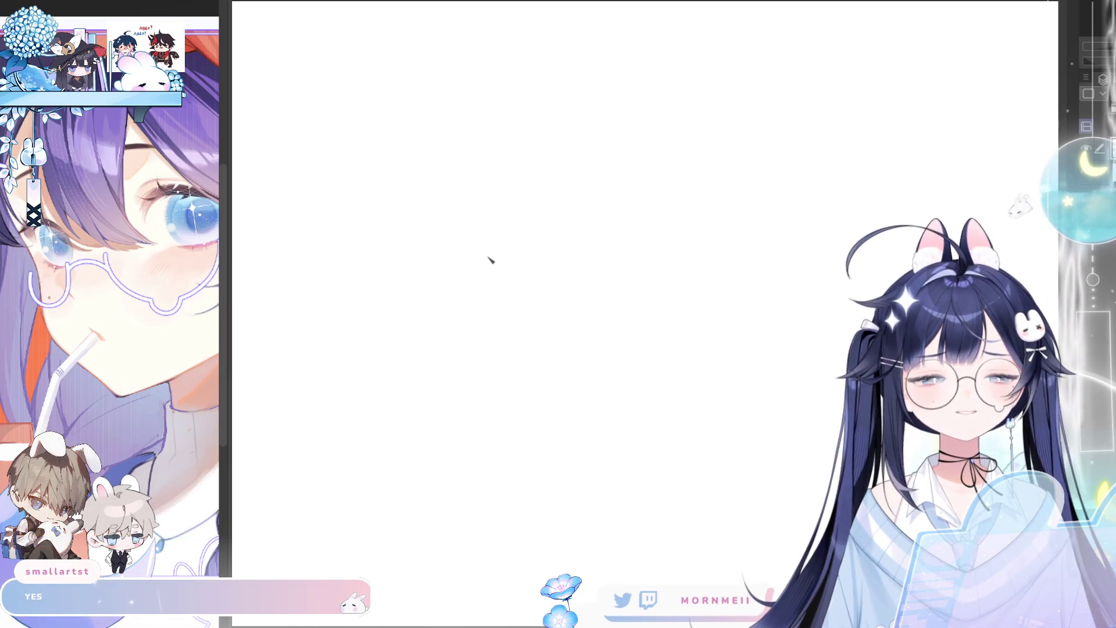
# Draw the cheek and jaw curve, then try the first curled eye with several undone attempts
pyautogui.moveTo(510, 236)
pyautogui.mouseDown()
pyautogui.moveTo(516, 256)
pyautogui.moveTo(466, 317)
pyautogui.mouseUp()
pyautogui.hotkey('ctrl', 'z')
pyautogui.moveTo(512, 238); pyautogui.dragTo(469, 314)
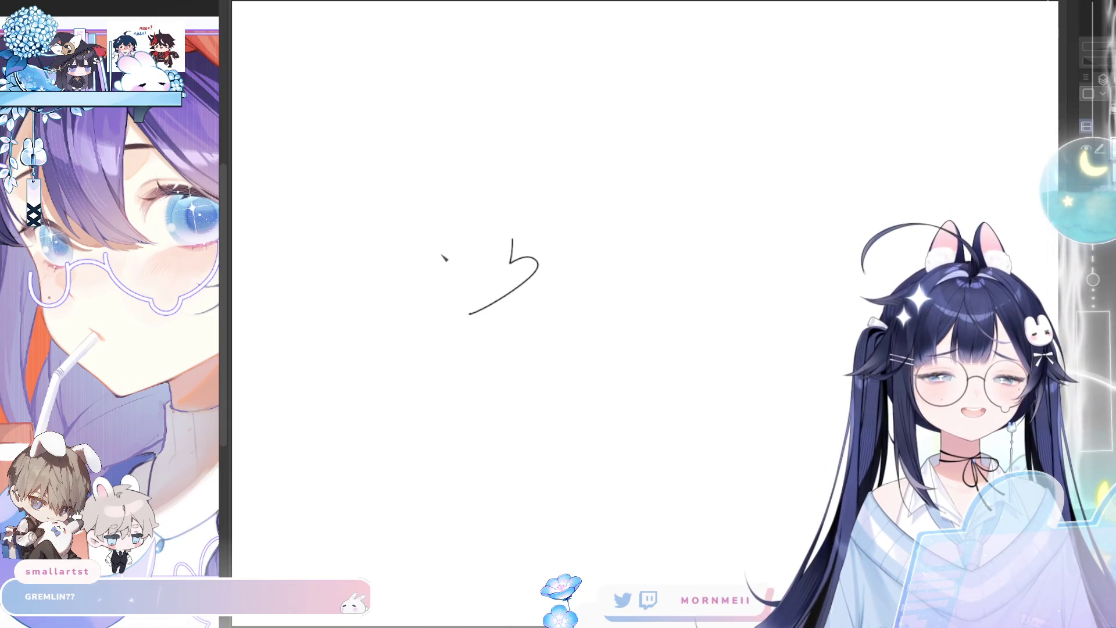
pyautogui.moveTo(443, 260); pyautogui.dragTo(439, 287)
pyautogui.hotkey('ctrl', 'z')
pyautogui.hotkey('ctrl', 'z')
pyautogui.moveTo(494, 240); pyautogui.dragTo(485, 280)
pyautogui.hotkey('ctrl', 'z')
# Retry the eye shapes, mirror the canvas to check, and add a short curve under the left eye
pyautogui.moveTo(497, 236); pyautogui.dragTo(480, 281)
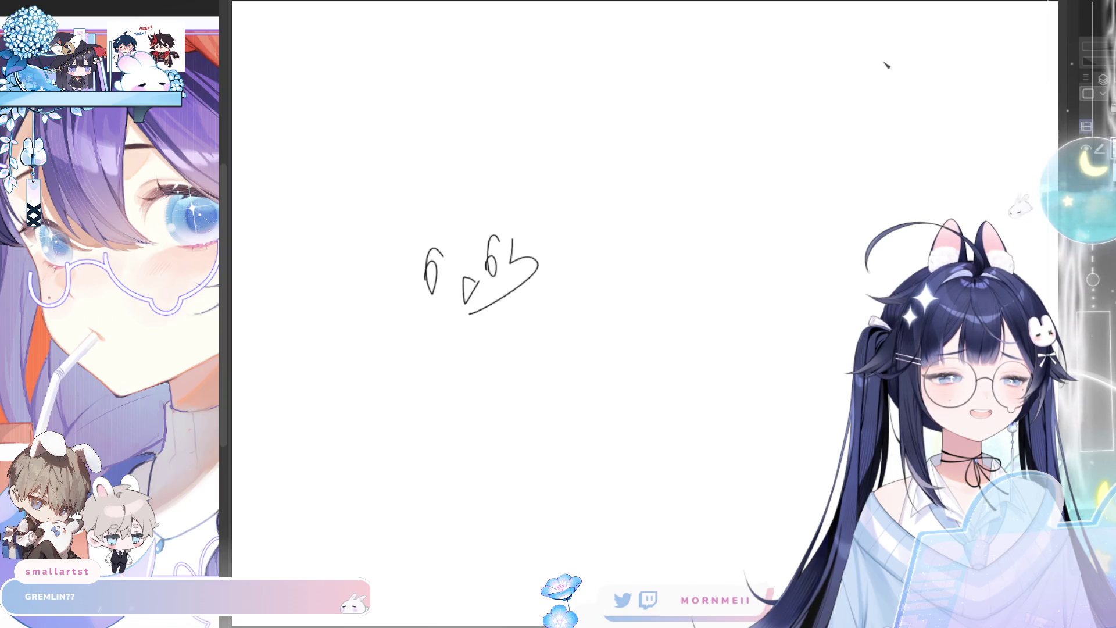
pyautogui.hotkey('ctrl', 'z')
pyautogui.hotkey('ctrl', 'z')
pyautogui.moveTo(500, 238)
pyautogui.mouseDown()
pyautogui.moveTo(492, 267)
pyautogui.moveTo(500, 257)
pyautogui.moveTo(464, 277)
pyautogui.moveTo(483, 278)
pyautogui.mouseUp()
pyautogui.hotkey('ctrl', 'z')
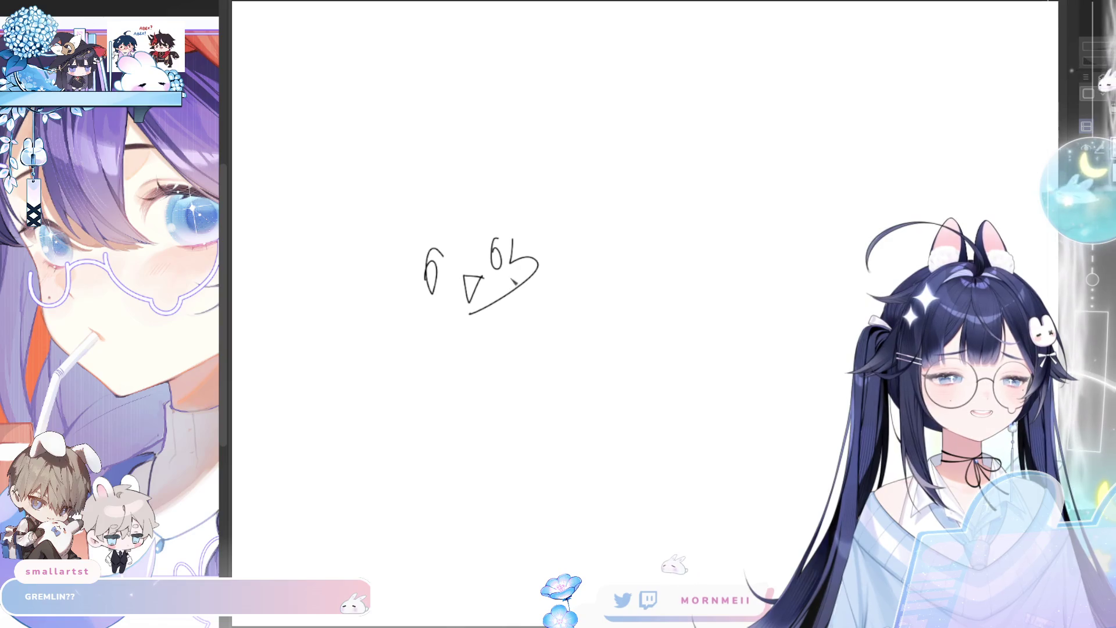
pyautogui.press('h')
pyautogui.press('h')
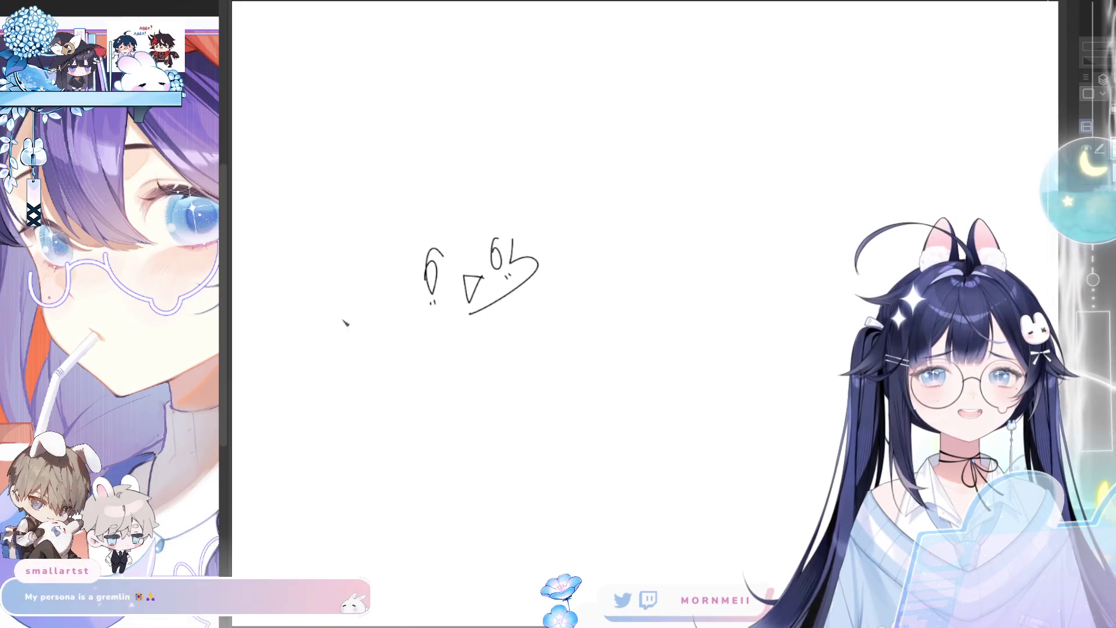
pyautogui.moveTo(416, 318); pyautogui.dragTo(468, 322)
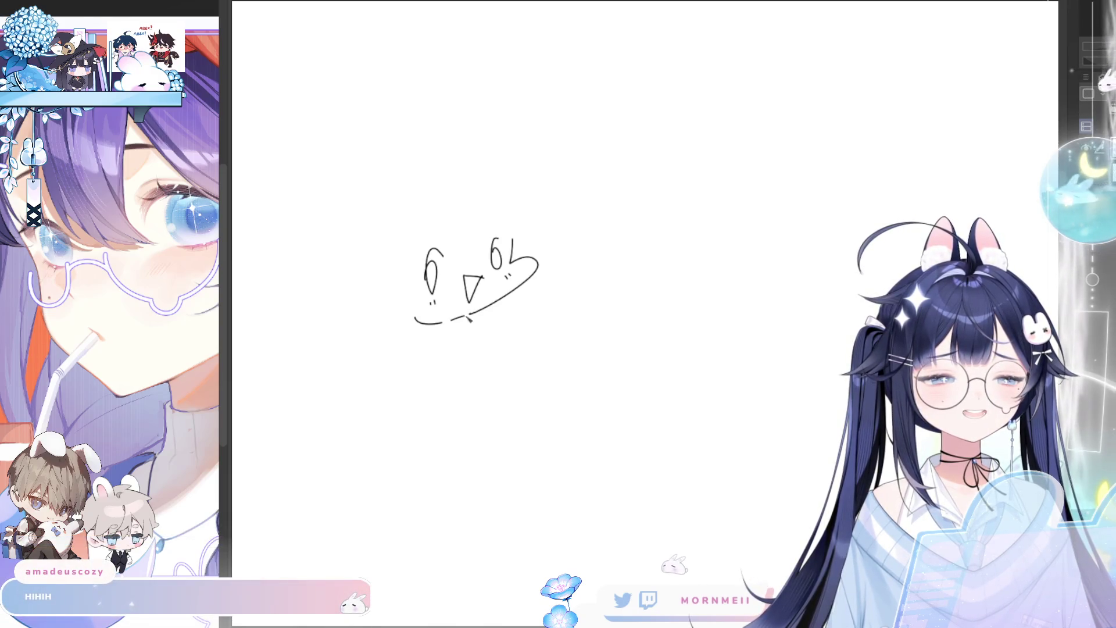
pyautogui.moveTo(501, 248); pyautogui.dragTo(529, 283)
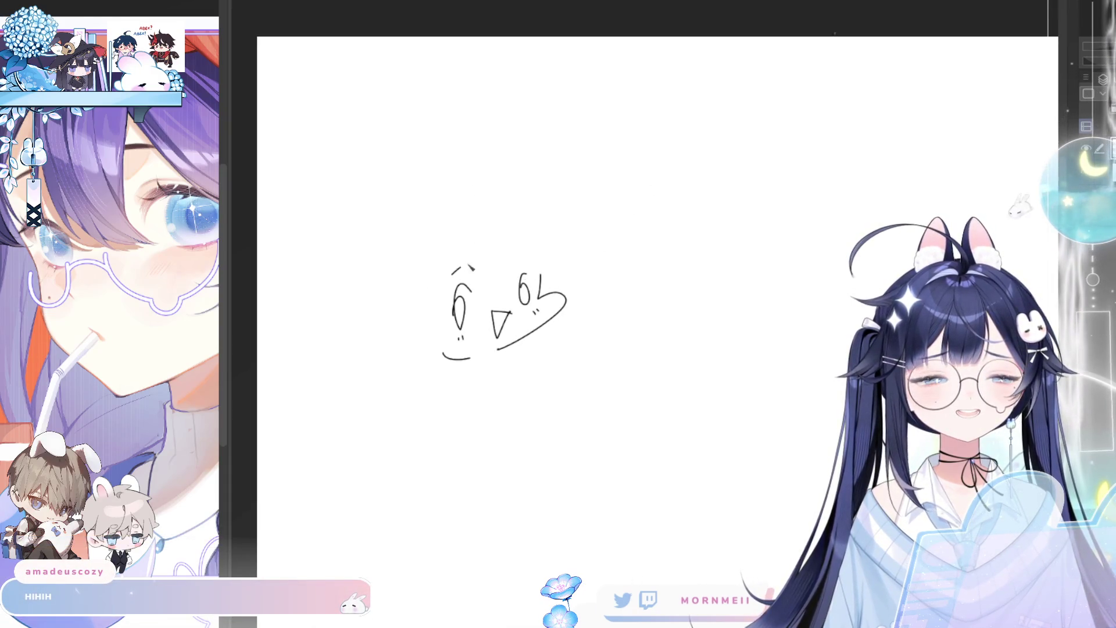
# Add an eyelid mark, the first bangs strands and left side hair to the chibi face
pyautogui.moveTo(460, 261)
pyautogui.mouseDown()
pyautogui.moveTo(522, 258)
pyautogui.moveTo(504, 303)
pyautogui.moveTo(488, 311)
pyautogui.mouseUp()
pyautogui.moveTo(477, 233); pyautogui.dragTo(476, 313)
pyautogui.moveTo(517, 251); pyautogui.dragTo(540, 273)
pyautogui.moveTo(439, 303); pyautogui.dragTo(476, 235)
pyautogui.moveTo(443, 276); pyautogui.dragTo(433, 337)
pyautogui.moveTo(402, 264)
pyautogui.mouseDown()
pyautogui.moveTo(402, 302)
pyautogui.moveTo(428, 344)
pyautogui.mouseUp()
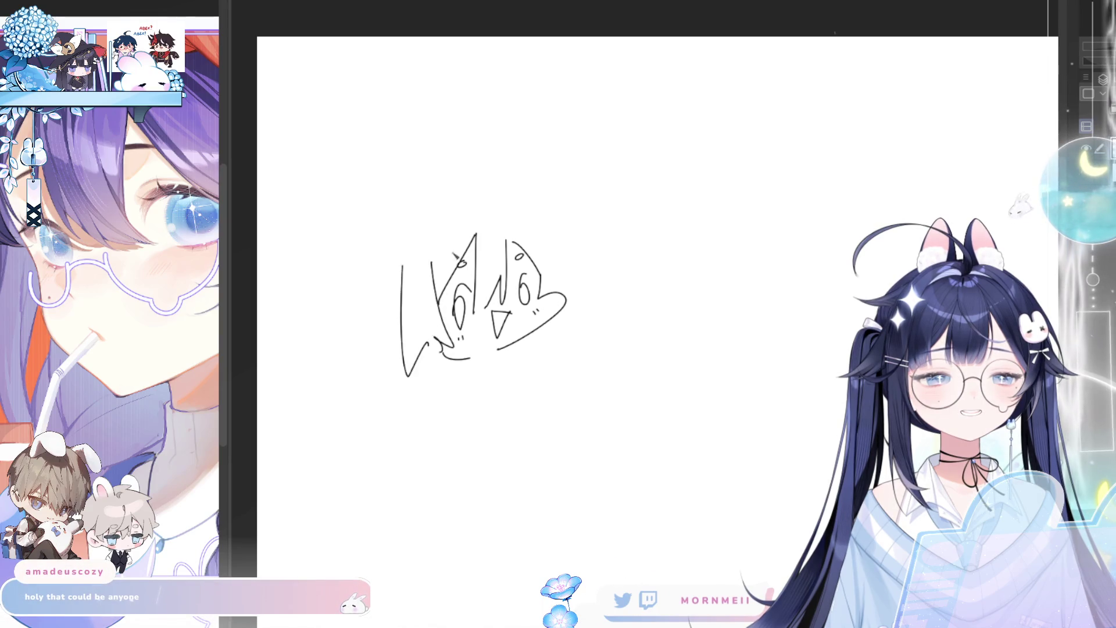
pyautogui.hotkey('ctrl', 'z')
pyautogui.moveTo(408, 276)
pyautogui.mouseDown()
pyautogui.moveTo(436, 337)
pyautogui.moveTo(406, 348)
pyautogui.moveTo(442, 344)
pyautogui.mouseUp()
pyautogui.hotkey('ctrl', 'z')
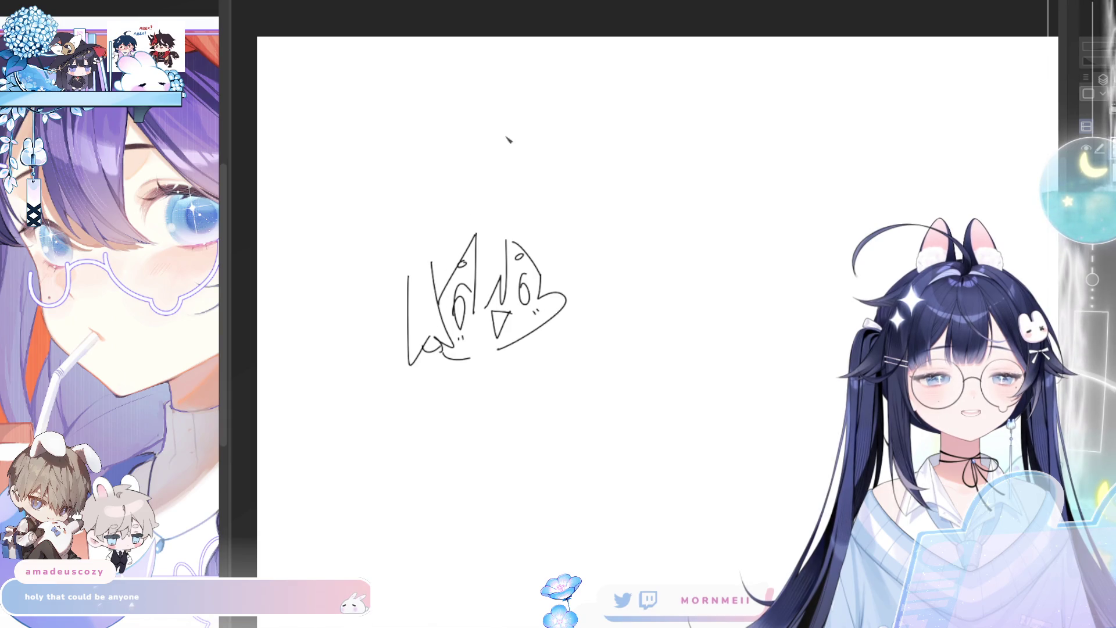
# Draw the right edge of the bangs, a long left hair strand and the neck lines
pyautogui.moveTo(554, 228)
pyautogui.mouseDown()
pyautogui.moveTo(561, 285)
pyautogui.moveTo(585, 290)
pyautogui.mouseUp()
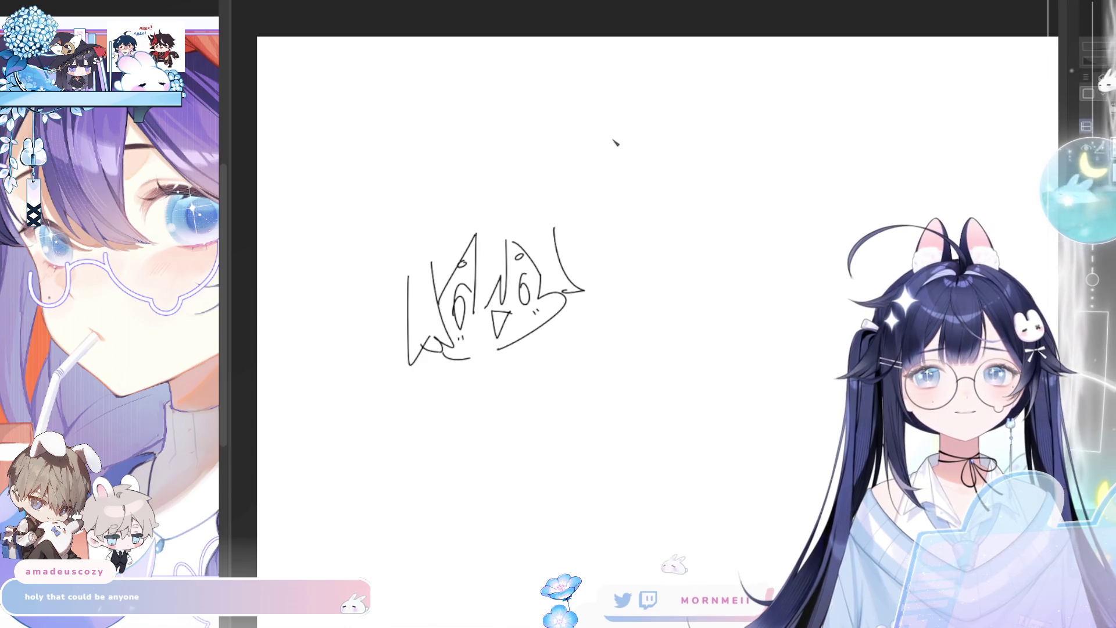
pyautogui.moveTo(418, 221)
pyautogui.mouseDown()
pyautogui.moveTo(373, 303)
pyautogui.moveTo(373, 414)
pyautogui.moveTo(424, 387)
pyautogui.moveTo(426, 425)
pyautogui.moveTo(454, 382)
pyautogui.mouseUp()
pyautogui.hotkey('ctrl', 'z')
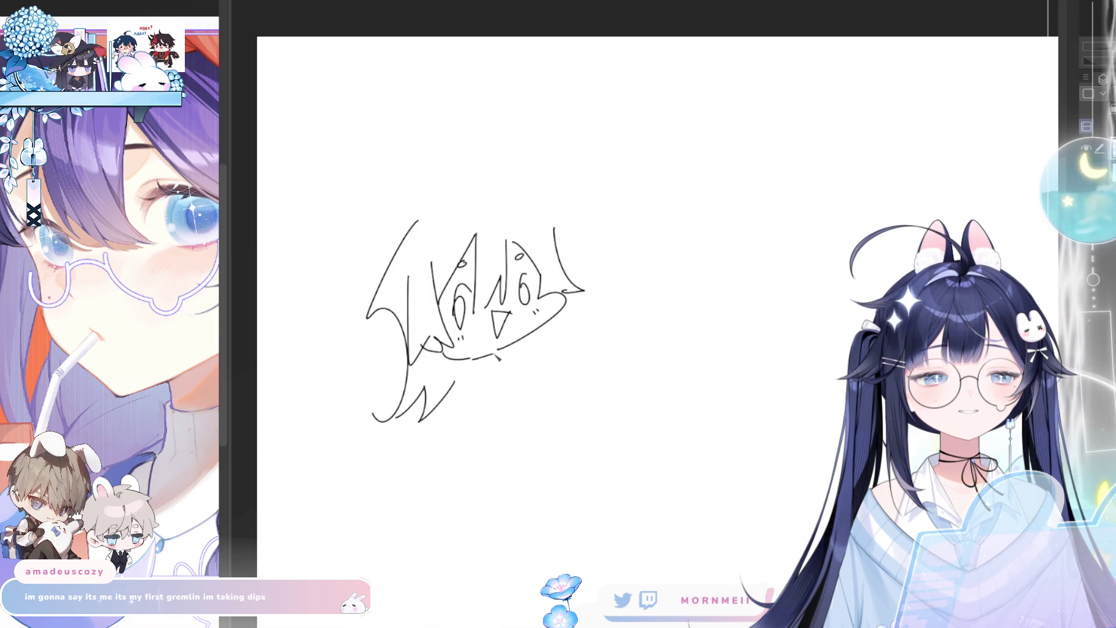
pyautogui.moveTo(472, 356); pyautogui.dragTo(493, 352)
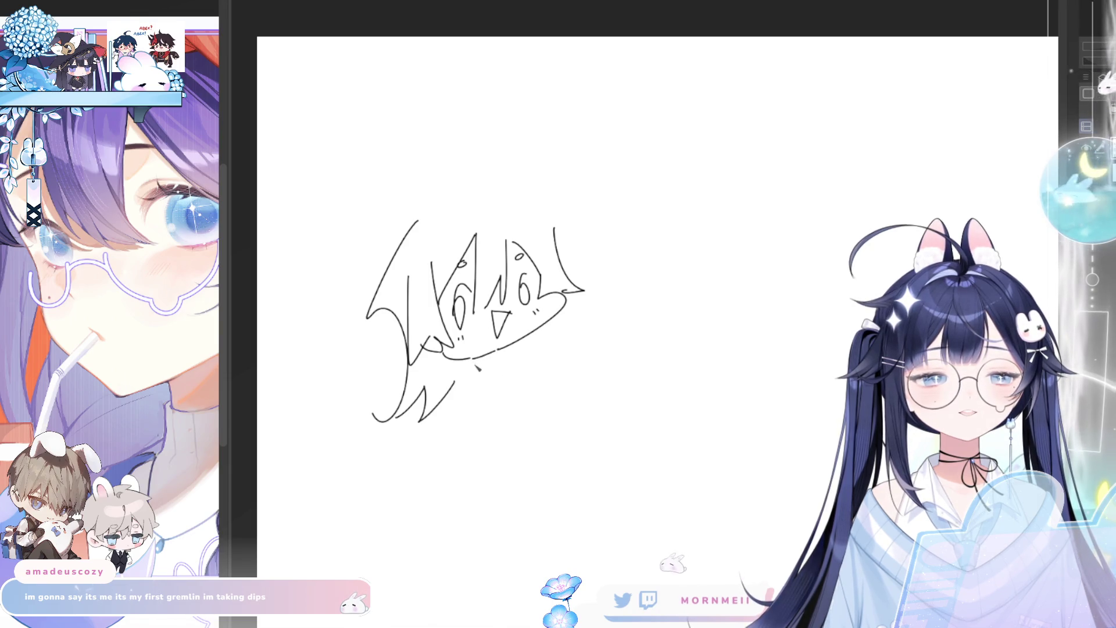
pyautogui.hotkey('ctrl', 'z')
pyautogui.moveTo(469, 361); pyautogui.dragTo(472, 375)
pyautogui.moveTo(495, 349); pyautogui.dragTo(490, 371)
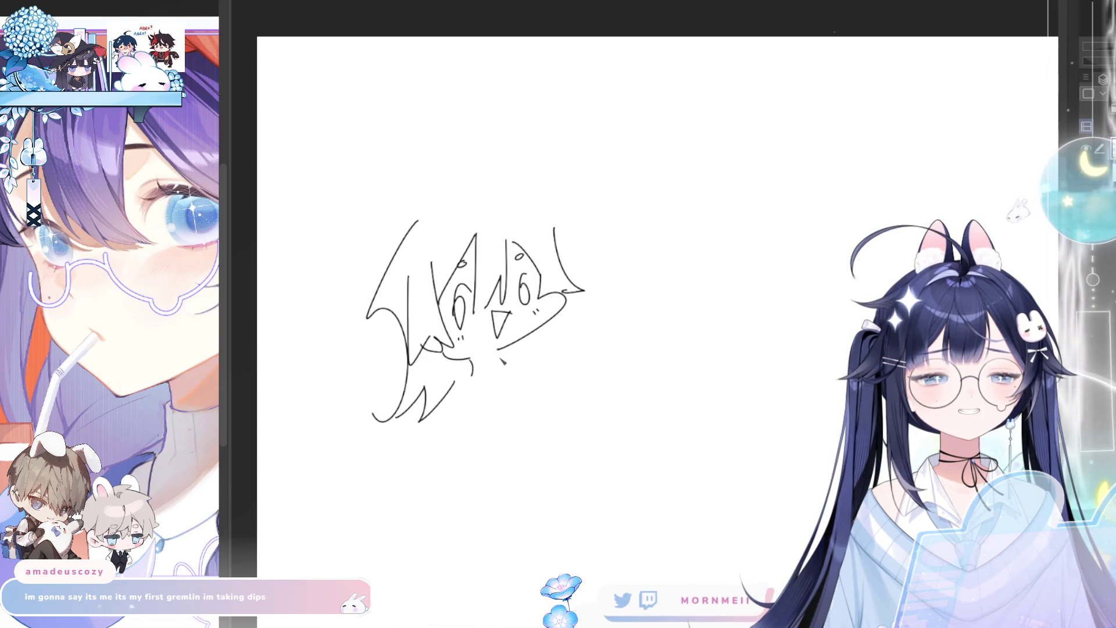
pyautogui.hotkey('ctrl', 'z')
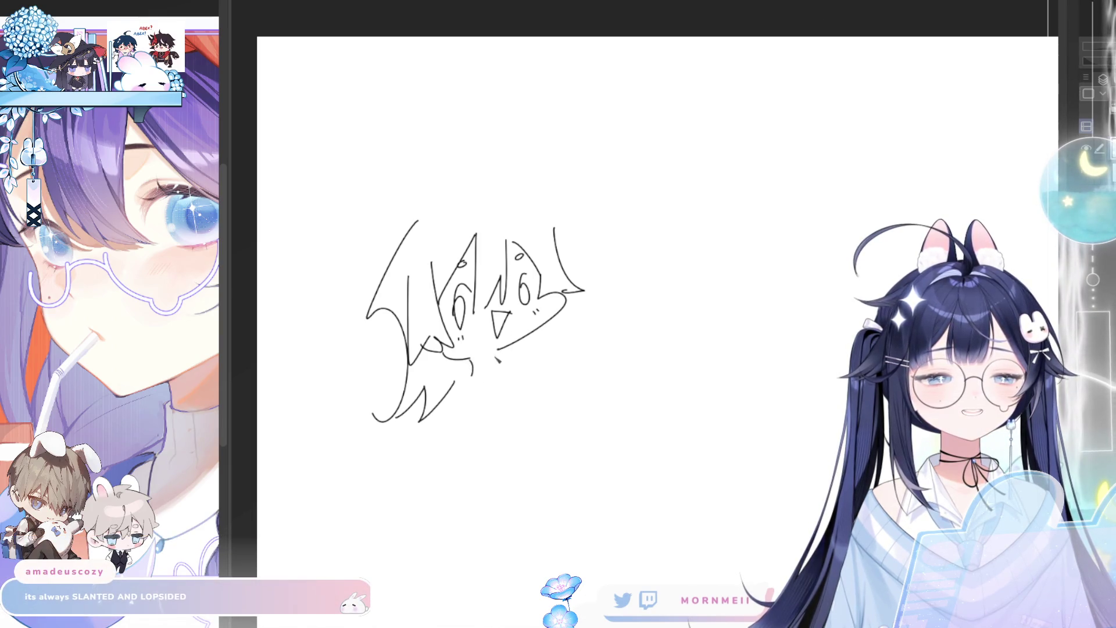
# Draw the rounded head top with a looping ahoge and lower-right hair strands, then zoom out
pyautogui.press('h')
pyautogui.press('h')
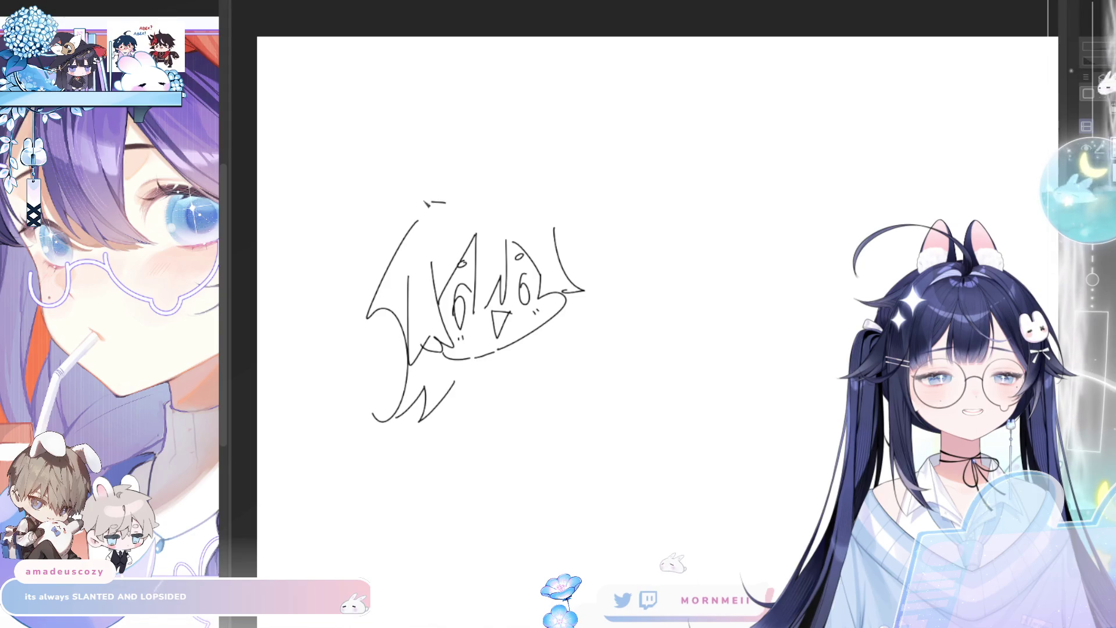
pyautogui.moveTo(445, 202); pyautogui.dragTo(531, 159)
pyautogui.moveTo(445, 202)
pyautogui.mouseDown()
pyautogui.moveTo(514, 136)
pyautogui.moveTo(533, 154)
pyautogui.mouseUp()
pyautogui.moveTo(417, 221); pyautogui.dragTo(469, 208)
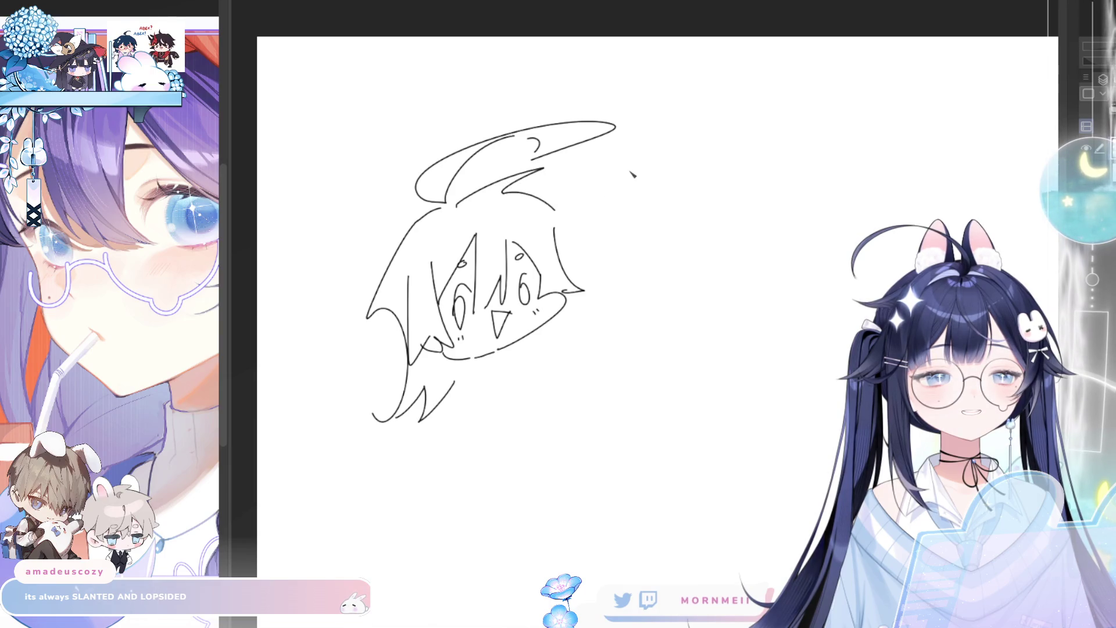
pyautogui.press('h')
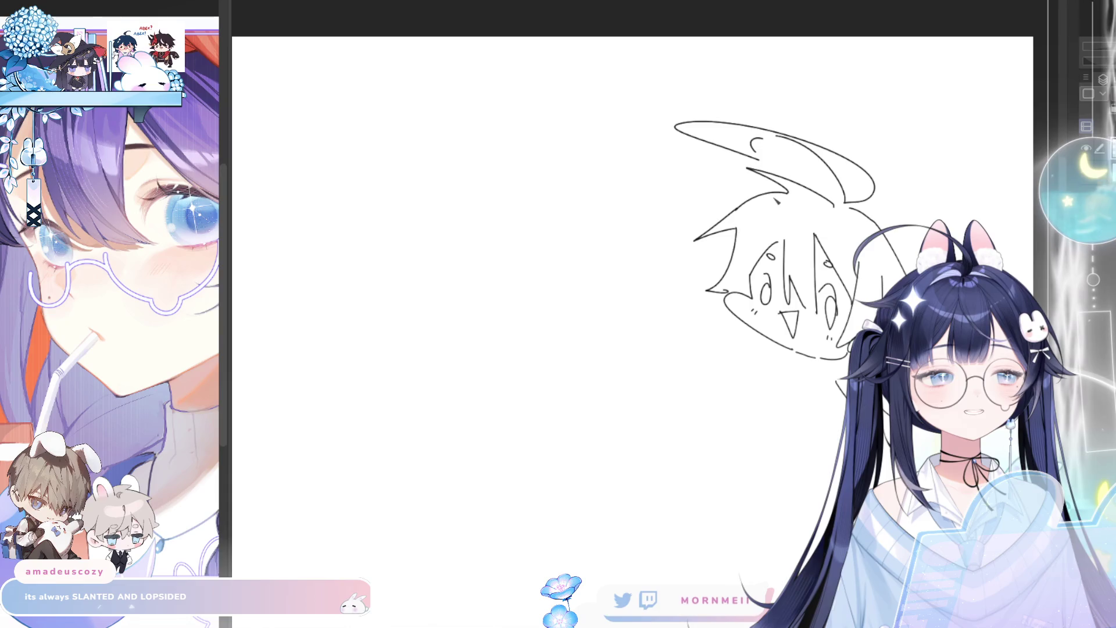
pyautogui.press('h')
pyautogui.moveTo(563, 305); pyautogui.dragTo(589, 363)
pyautogui.hotkey('ctrl', 'z')
pyautogui.moveTo(563, 306)
pyautogui.mouseDown()
pyautogui.moveTo(589, 363)
pyautogui.moveTo(555, 374)
pyautogui.mouseUp()
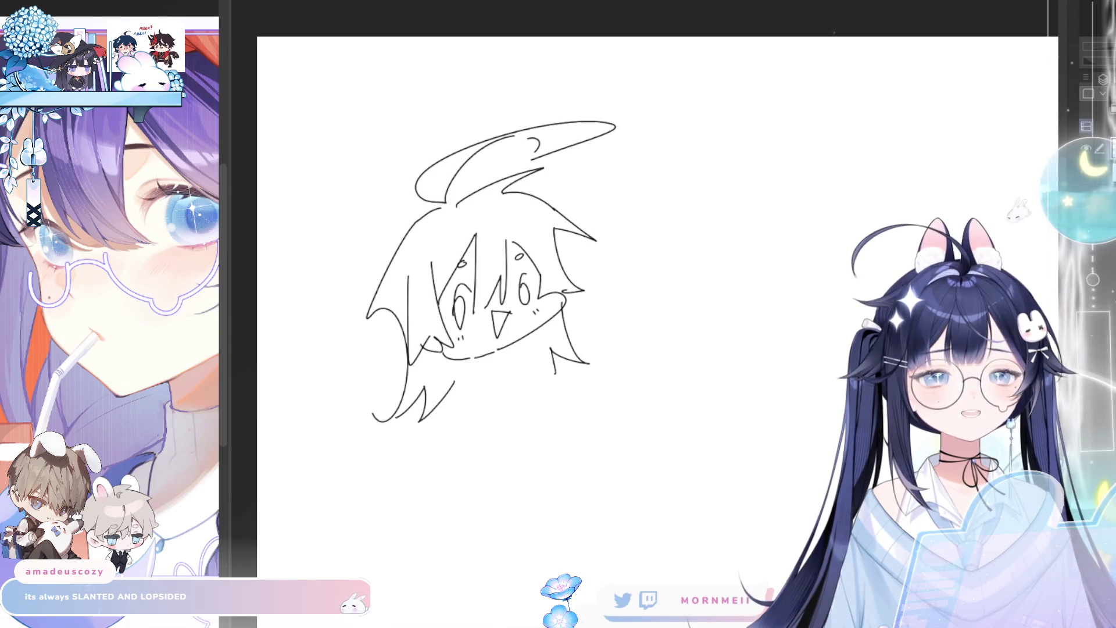
pyautogui.moveTo(419, 357); pyautogui.dragTo(327, 331)
pyautogui.scroll(-4, 568, 247)
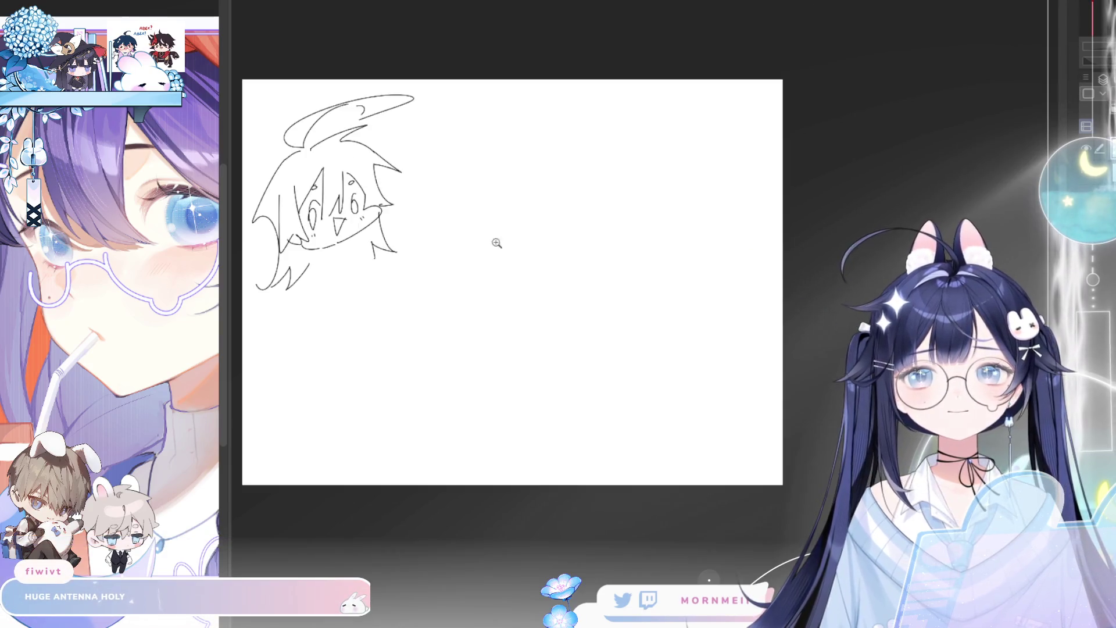
# Scale the head sketch down with Ctrl+T into the top-left corner, then zoom in on the empty page
pyautogui.scroll(4, 503, 247)
pyautogui.scroll(-2, 546, 287)
pyautogui.moveTo(753, 236)
pyautogui.mouseDown()
pyautogui.moveTo(623, 351)
pyautogui.moveTo(563, 212)
pyautogui.mouseUp()
pyautogui.scroll(-3, 569, 226)
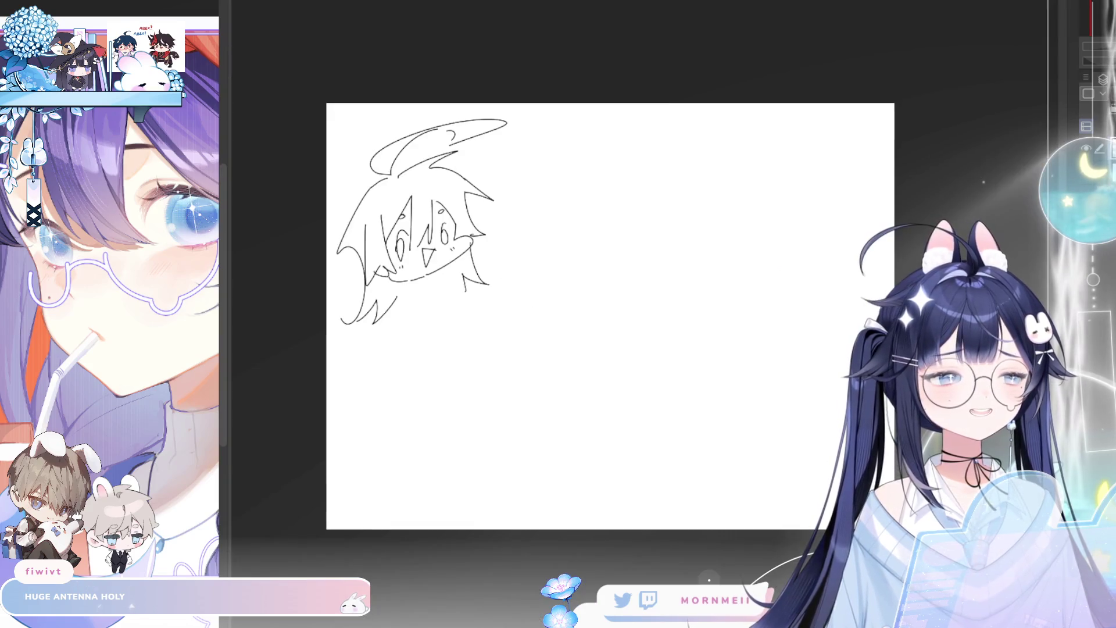
pyautogui.hotkey('ctrl', 't')
pyautogui.moveTo(511, 324)
pyautogui.mouseDown()
pyautogui.moveTo(455, 198)
pyautogui.moveTo(369, 160)
pyautogui.mouseUp()
pyautogui.click(351, 217)
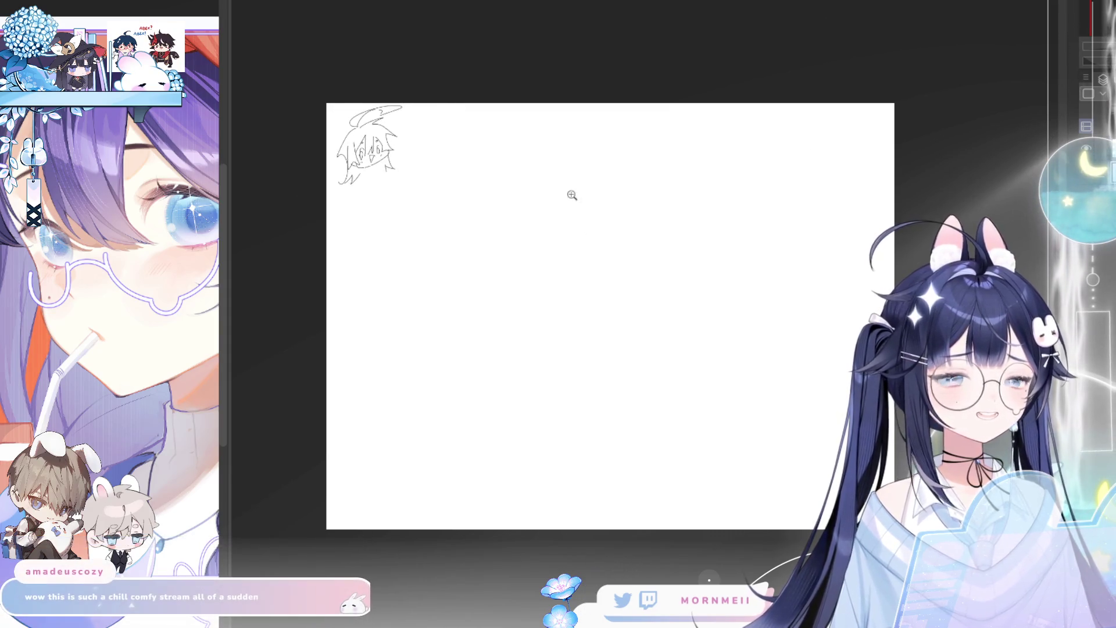
pyautogui.click(457, 229)
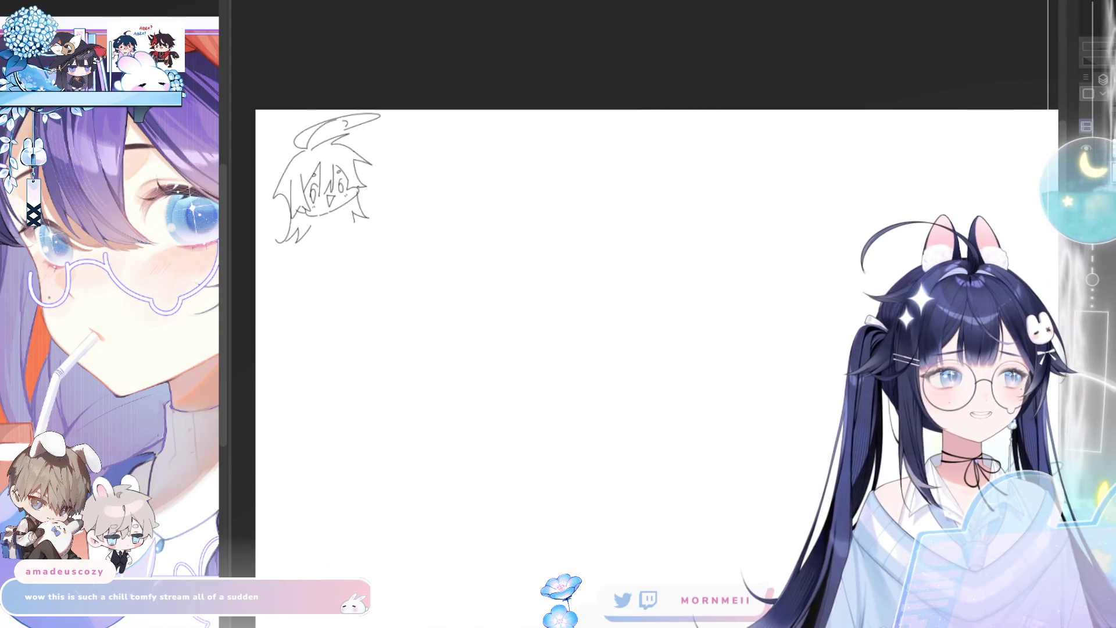
pyautogui.click(452, 364)
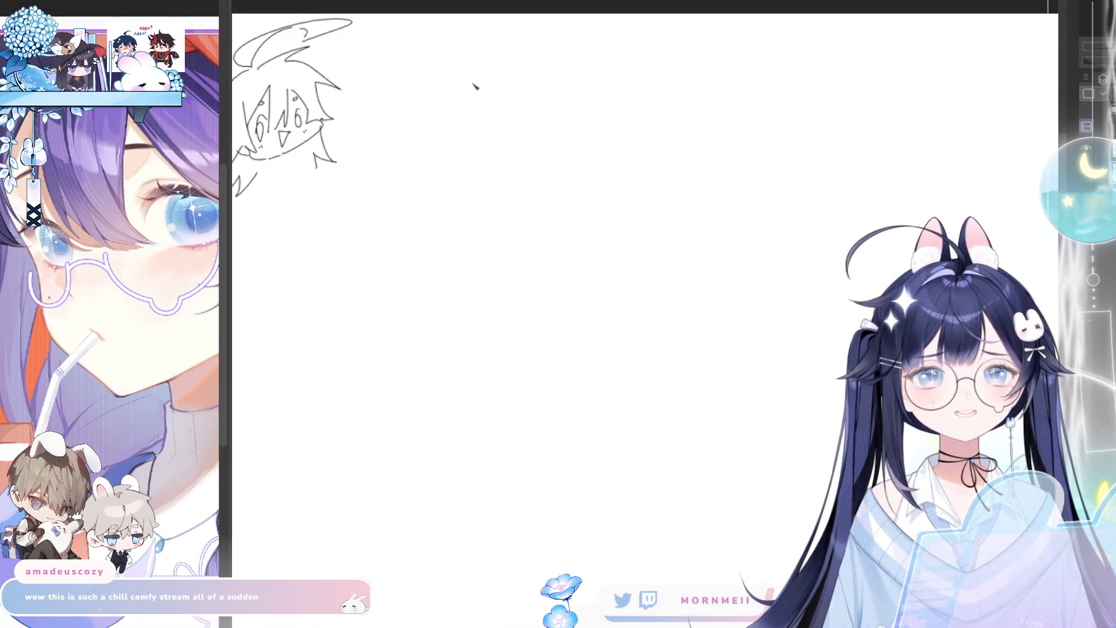
# Reduce the brush size and draw the cheek and jaw line of the new face
pyautogui.moveTo(553, 489)
pyautogui.mouseDown()
pyautogui.moveTo(473, 379)
pyautogui.moveTo(572, 472)
pyautogui.mouseUp()
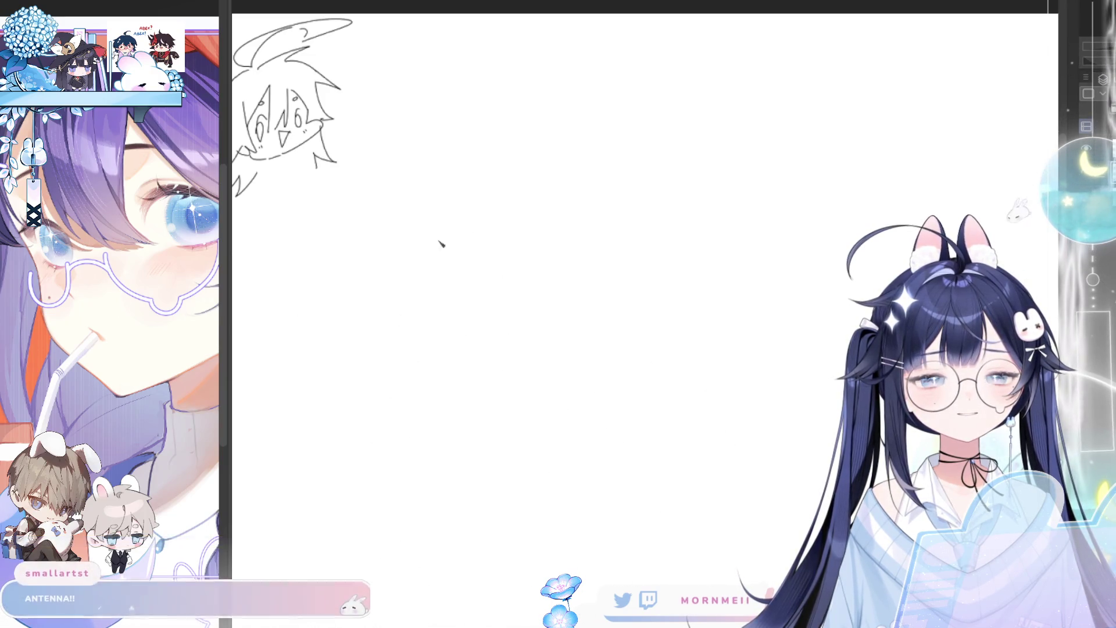
pyautogui.scroll(-2, 401, 318)
pyautogui.hotkey('ctrl', 'z')
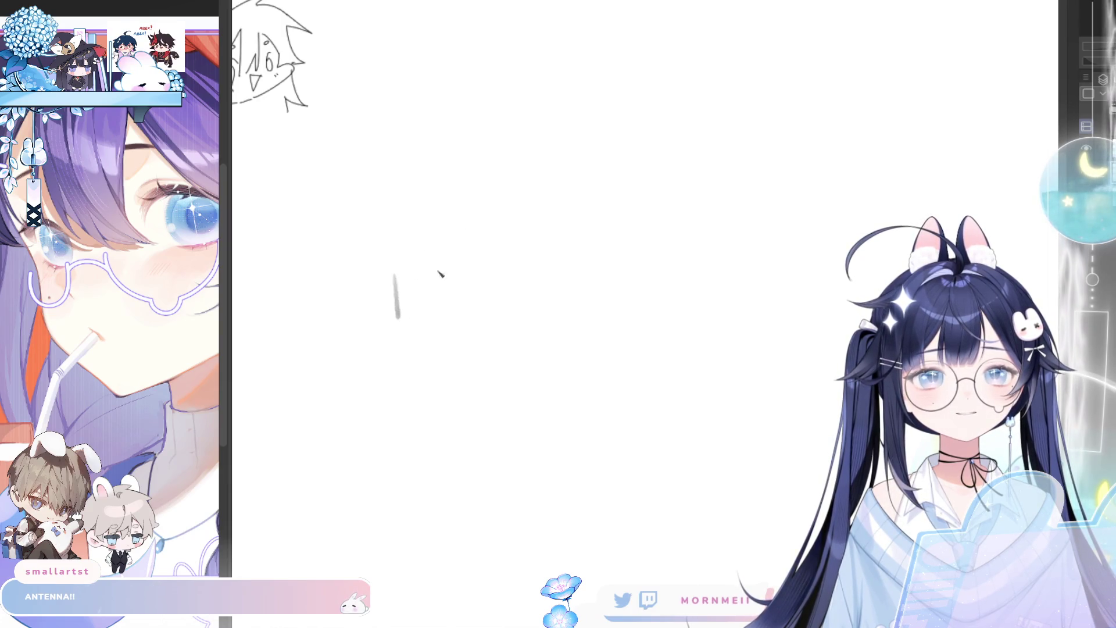
pyautogui.moveTo(399, 277)
pyautogui.mouseDown()
pyautogui.moveTo(414, 343)
pyautogui.moveTo(519, 340)
pyautogui.mouseUp()
pyautogui.hotkey('ctrl', 'z')
pyautogui.moveTo(424, 348); pyautogui.dragTo(487, 355)
pyautogui.hotkey('ctrl', 'z')
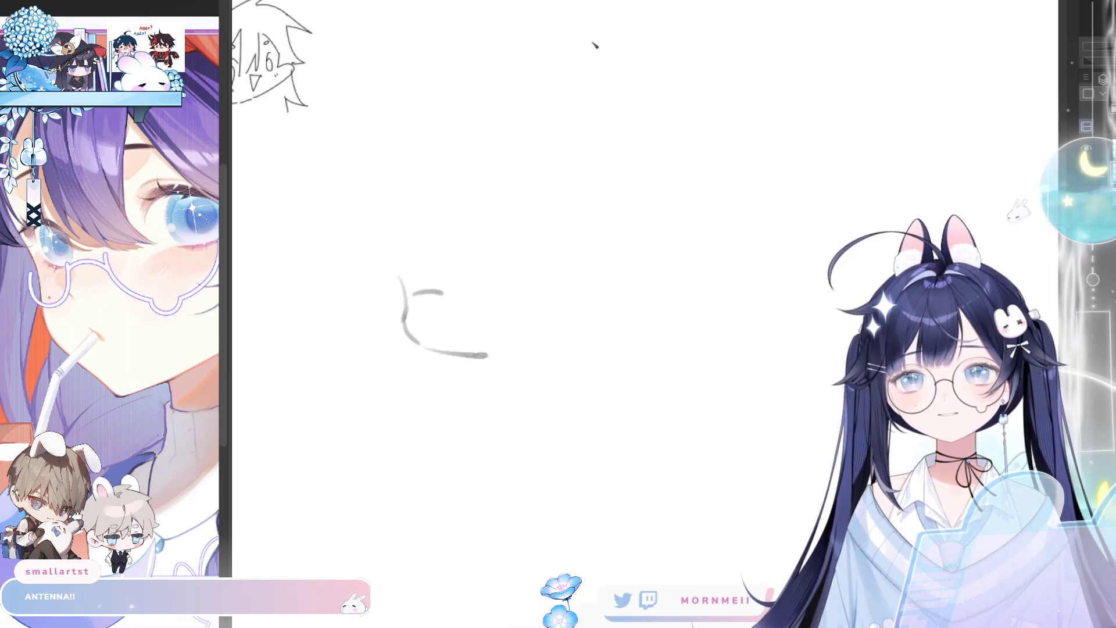
# Sketch the two shaded grey eyes, redoing strokes with Ctrl+Z
pyautogui.moveTo(422, 296); pyautogui.dragTo(436, 331)
pyautogui.hotkey('ctrl', 'z')
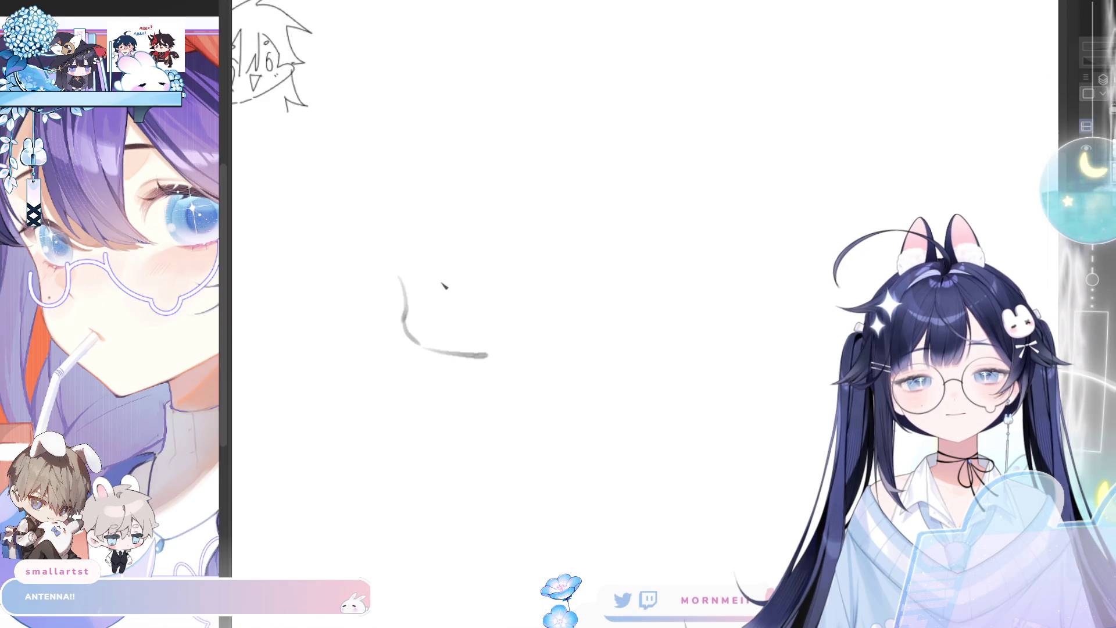
pyautogui.moveTo(412, 285)
pyautogui.mouseDown()
pyautogui.moveTo(441, 300)
pyautogui.moveTo(431, 325)
pyautogui.mouseUp()
pyautogui.hotkey('ctrl', 'z')
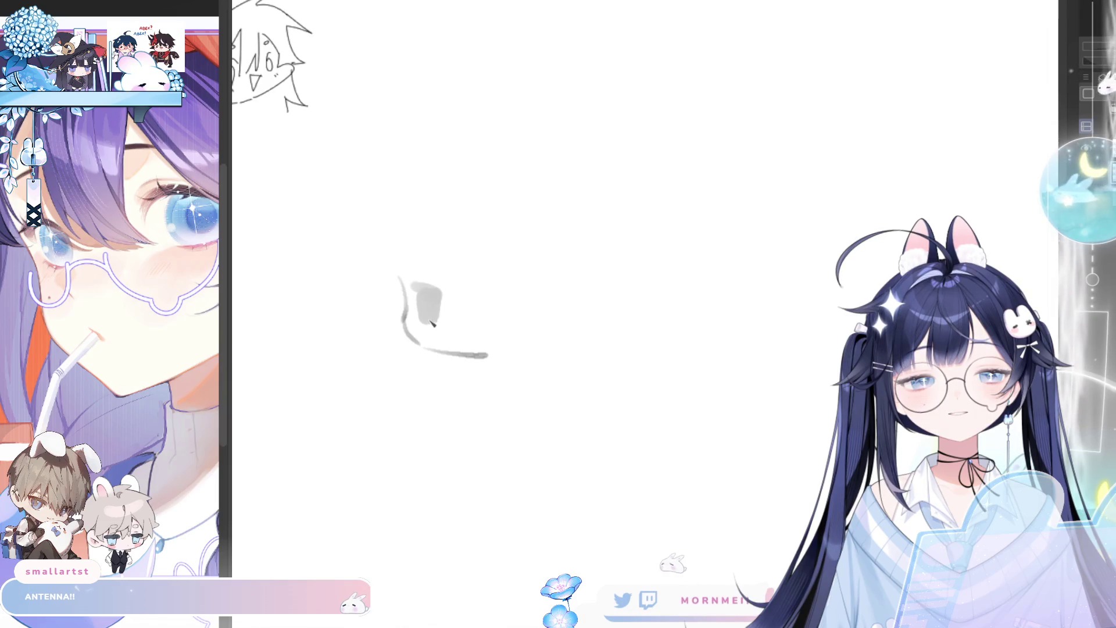
pyautogui.moveTo(492, 296)
pyautogui.mouseDown()
pyautogui.moveTo(532, 304)
pyautogui.moveTo(514, 332)
pyautogui.moveTo(523, 330)
pyautogui.mouseUp()
pyautogui.hotkey('ctrl', 'z')
# Add an ear beside the right eye, flipping the view with H to check symmetry
pyautogui.press('h')
pyautogui.press('h')
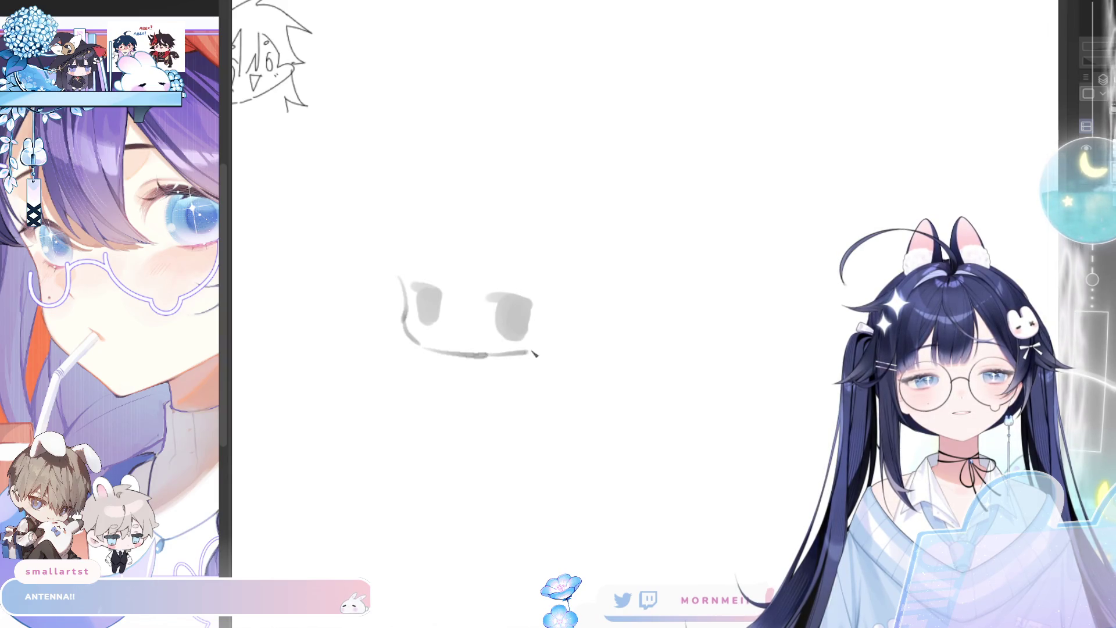
pyautogui.moveTo(555, 326)
pyautogui.mouseDown()
pyautogui.moveTo(550, 350)
pyautogui.moveTo(567, 327)
pyautogui.mouseUp()
pyautogui.press('h')
pyautogui.press('h')
pyautogui.moveTo(400, 300); pyautogui.dragTo(416, 331)
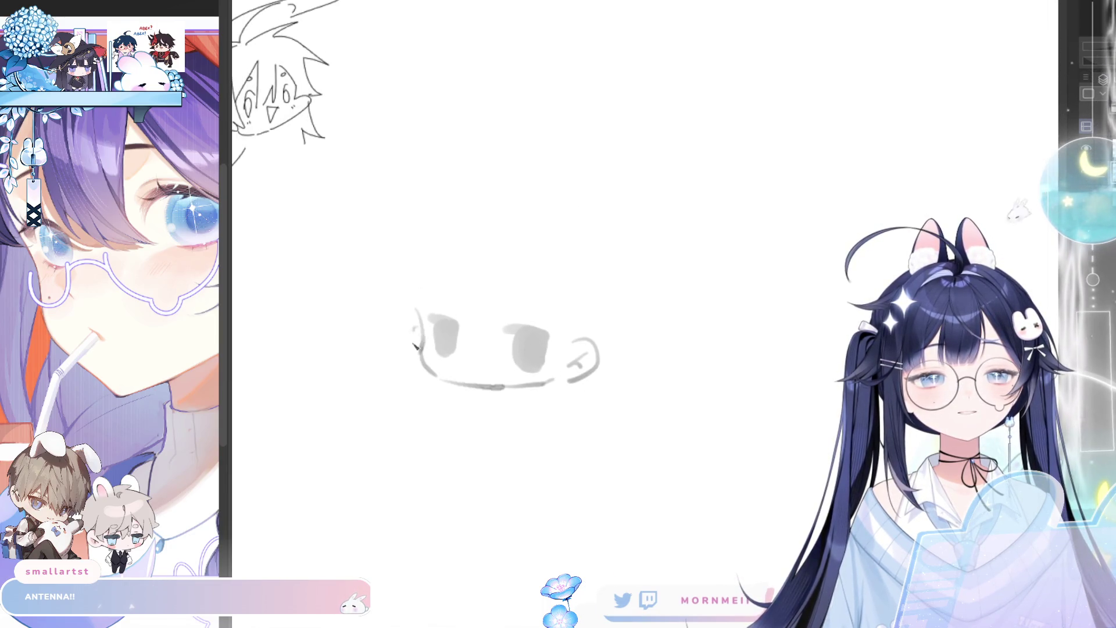
pyautogui.press('h')
pyautogui.press('h')
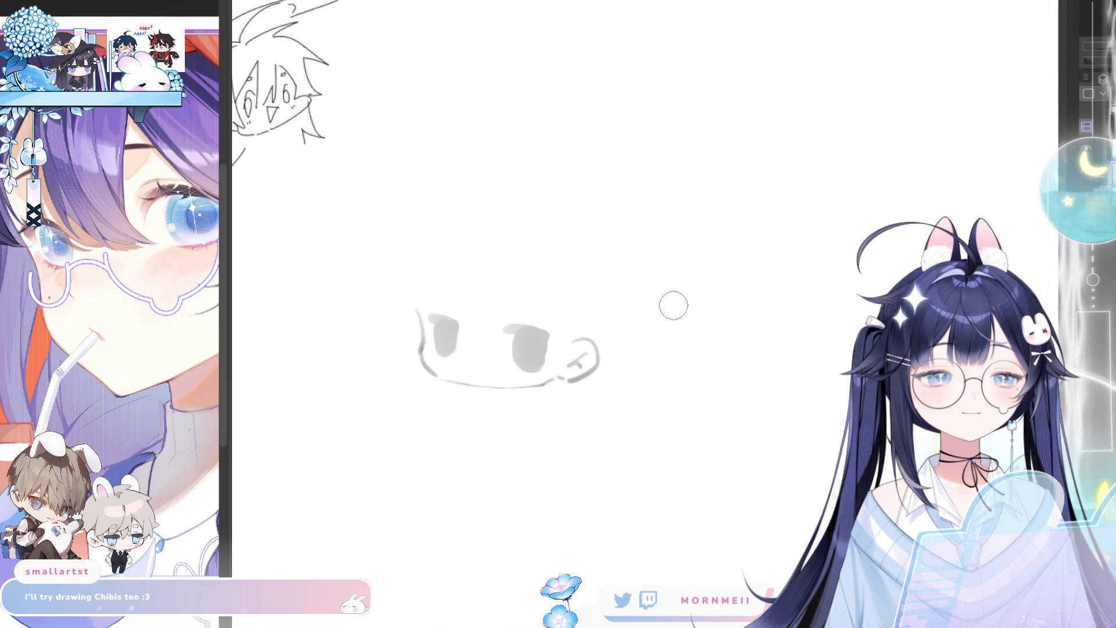
pyautogui.press('h')
pyautogui.moveTo(688, 428); pyautogui.dragTo(578, 470)
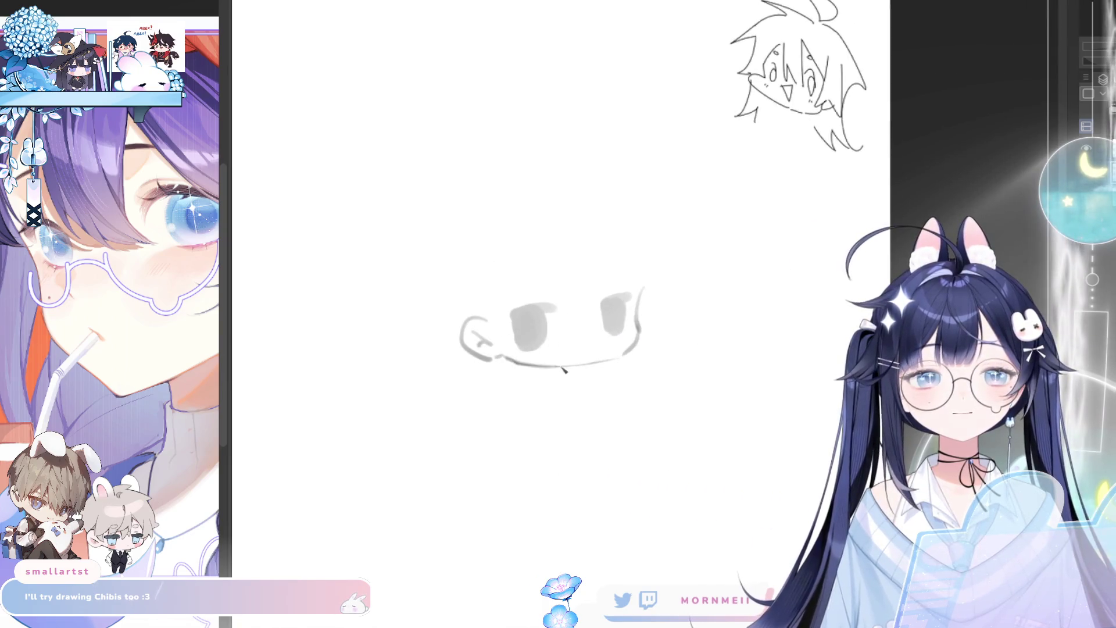
pyautogui.press('h')
pyautogui.moveTo(562, 332); pyautogui.dragTo(385, 321)
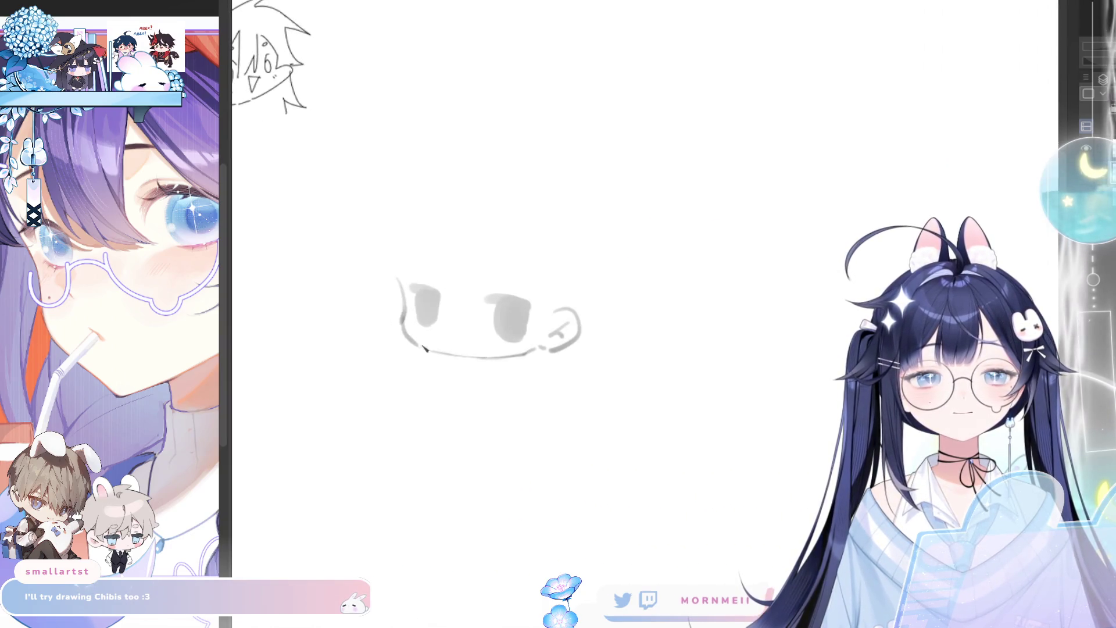
pyautogui.press('h')
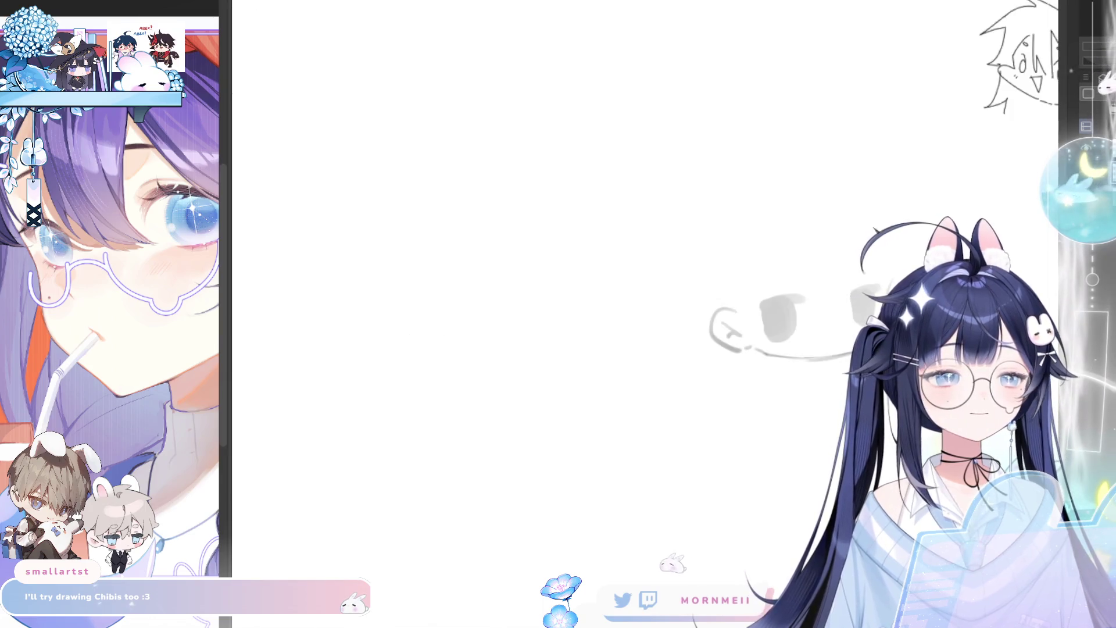
pyautogui.press('h')
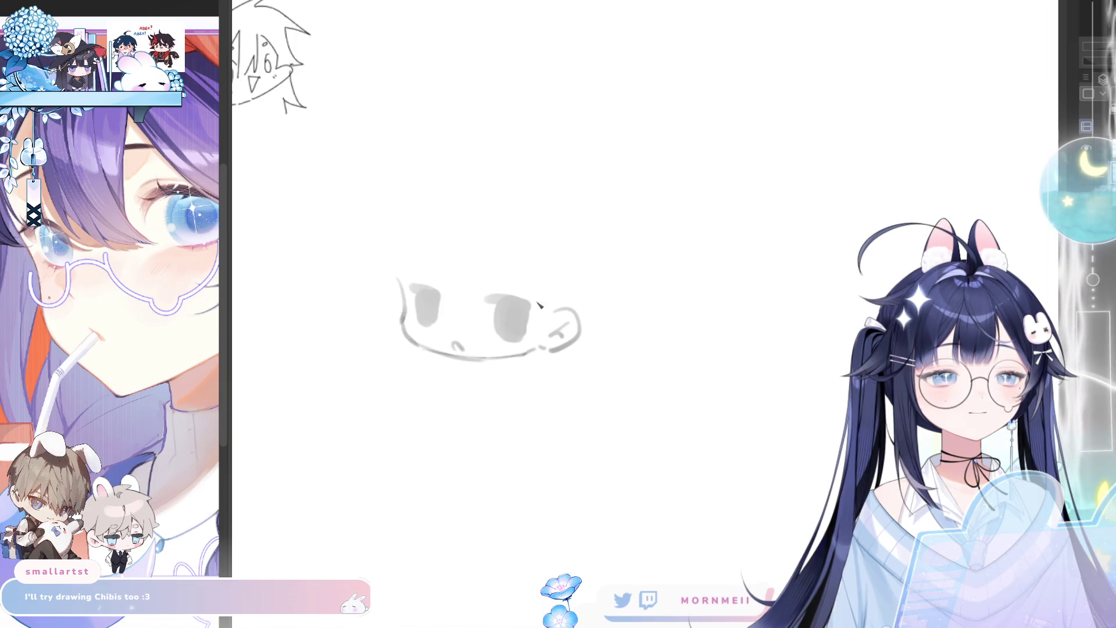
pyautogui.press('h')
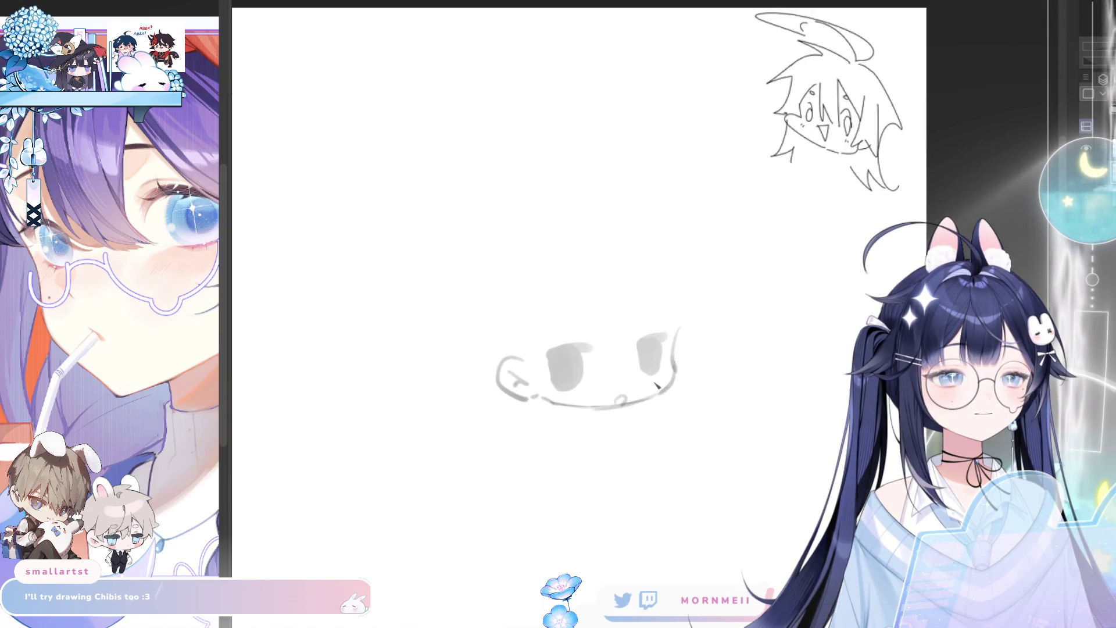
pyautogui.press('h')
pyautogui.press('h')
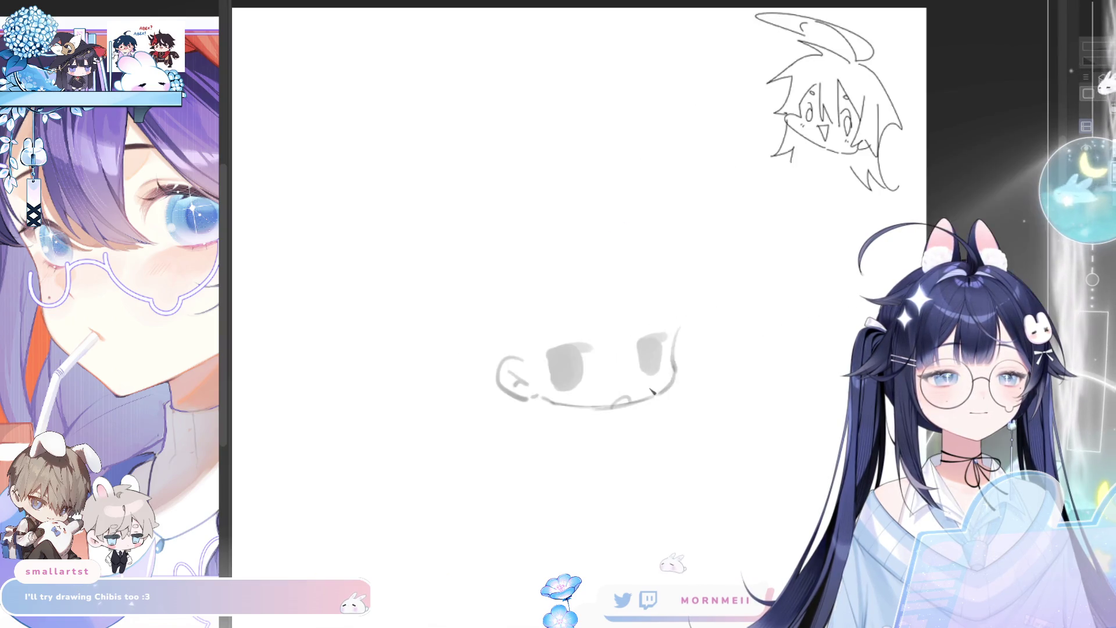
# Draw a small mouth below the eyes and enlarge the view around the face
pyautogui.moveTo(617, 403); pyautogui.dragTo(635, 402)
pyautogui.press('h')
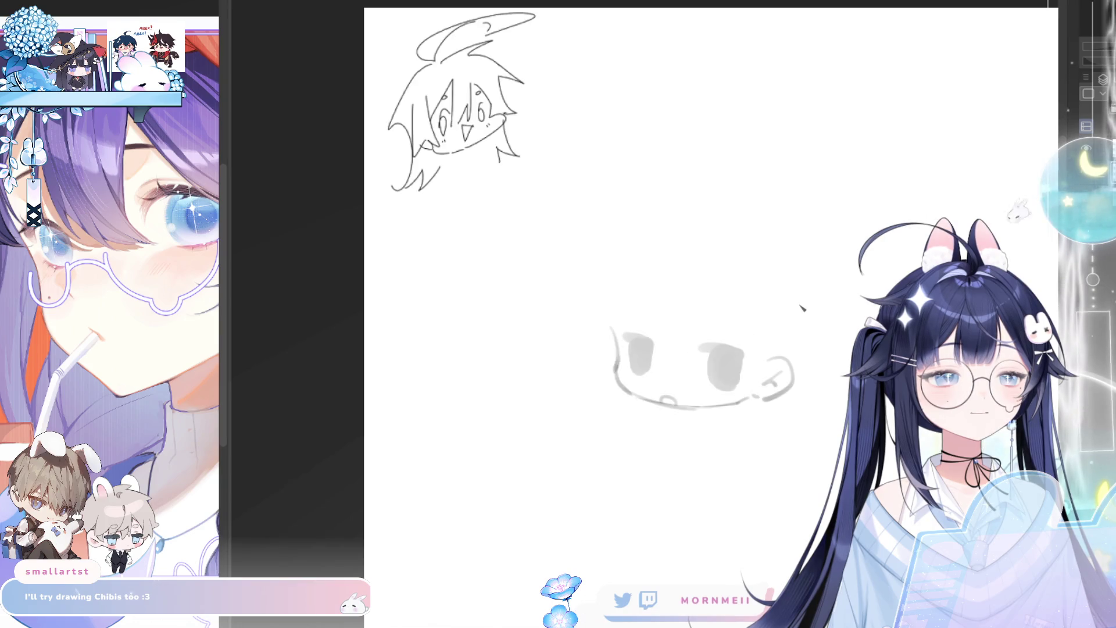
pyautogui.press('h')
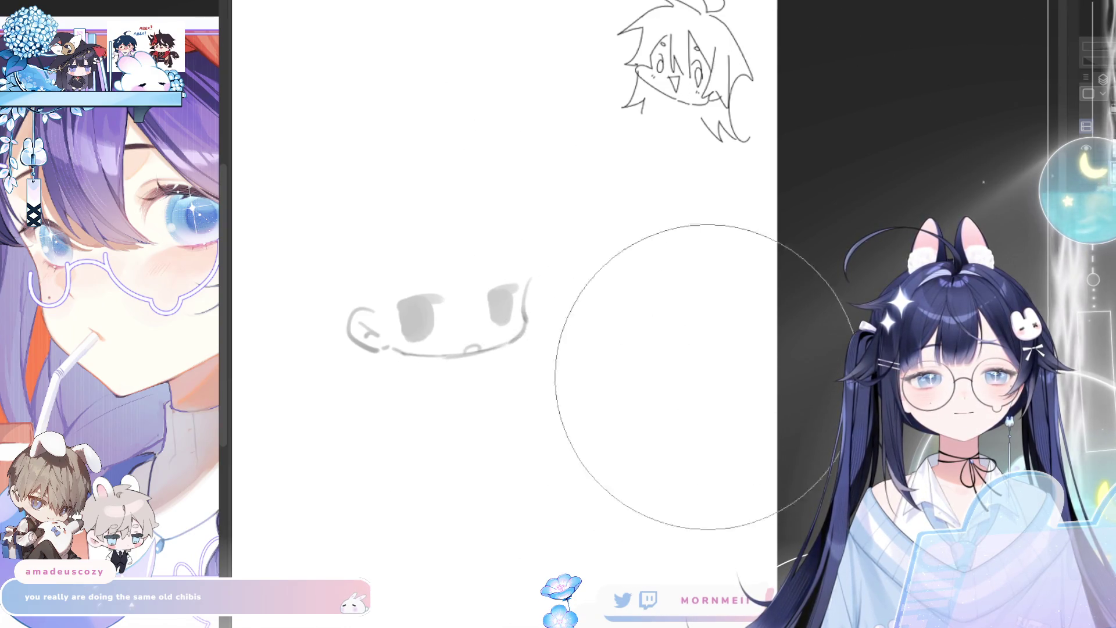
pyautogui.press('h')
pyautogui.moveTo(856, 293); pyautogui.dragTo(567, 359)
pyautogui.scroll(2, 489, 372)
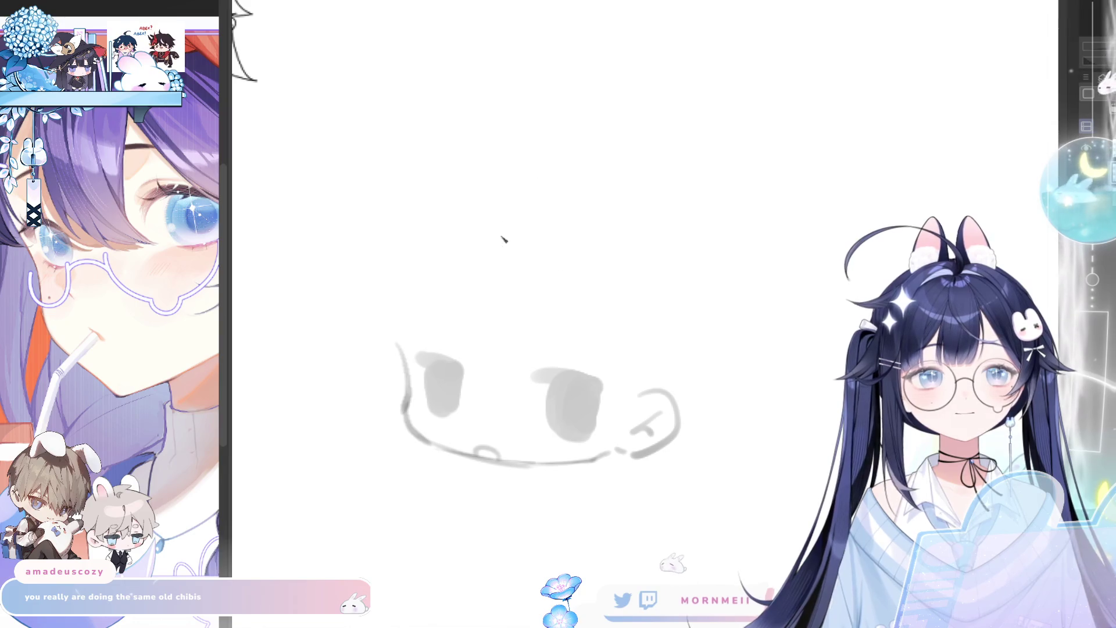
# Darken the upper eyelids of both eyes and touch up the lower left face outline
pyautogui.moveTo(416, 356); pyautogui.dragTo(461, 384)
pyautogui.moveTo(536, 379)
pyautogui.mouseDown()
pyautogui.moveTo(582, 393)
pyautogui.moveTo(605, 386)
pyautogui.moveTo(580, 442)
pyautogui.mouseUp()
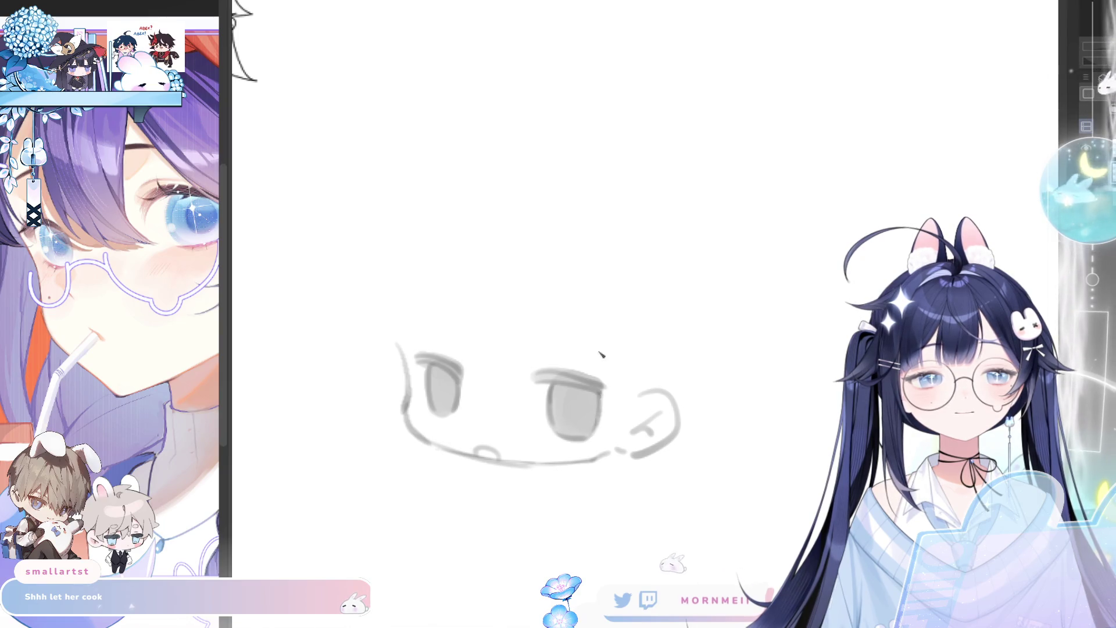
pyautogui.moveTo(599, 366); pyautogui.dragTo(741, 366)
pyautogui.moveTo(724, 185)
pyautogui.mouseDown()
pyautogui.moveTo(612, 281)
pyautogui.moveTo(638, 203)
pyautogui.mouseUp()
pyautogui.moveTo(427, 330)
pyautogui.mouseDown()
pyautogui.moveTo(441, 359)
pyautogui.moveTo(399, 445)
pyautogui.mouseUp()
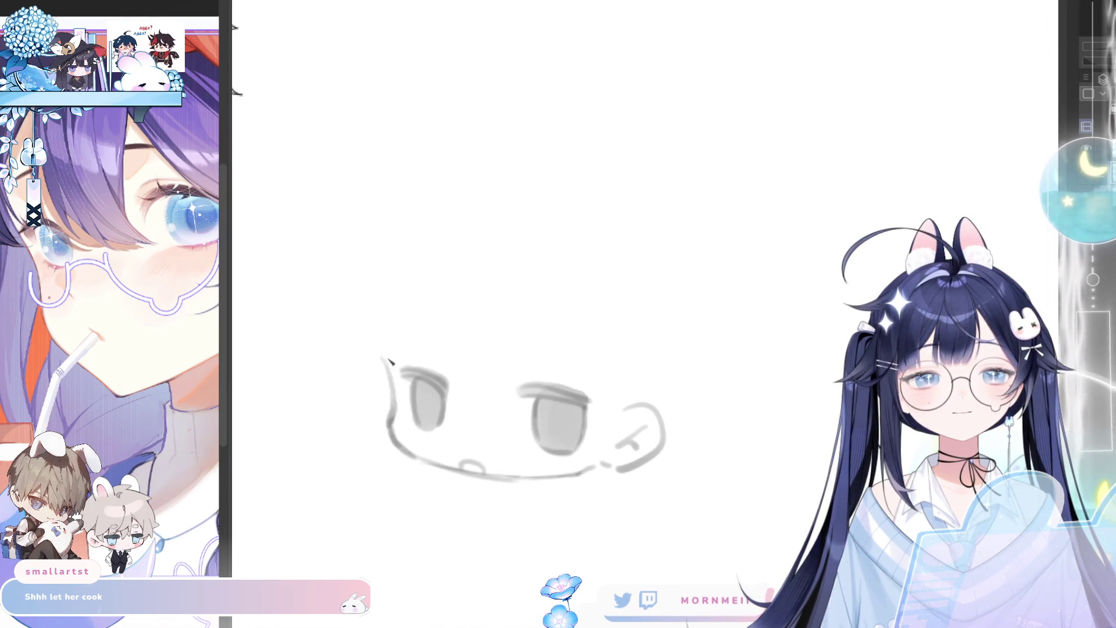
pyautogui.moveTo(608, 324); pyautogui.dragTo(617, 254)
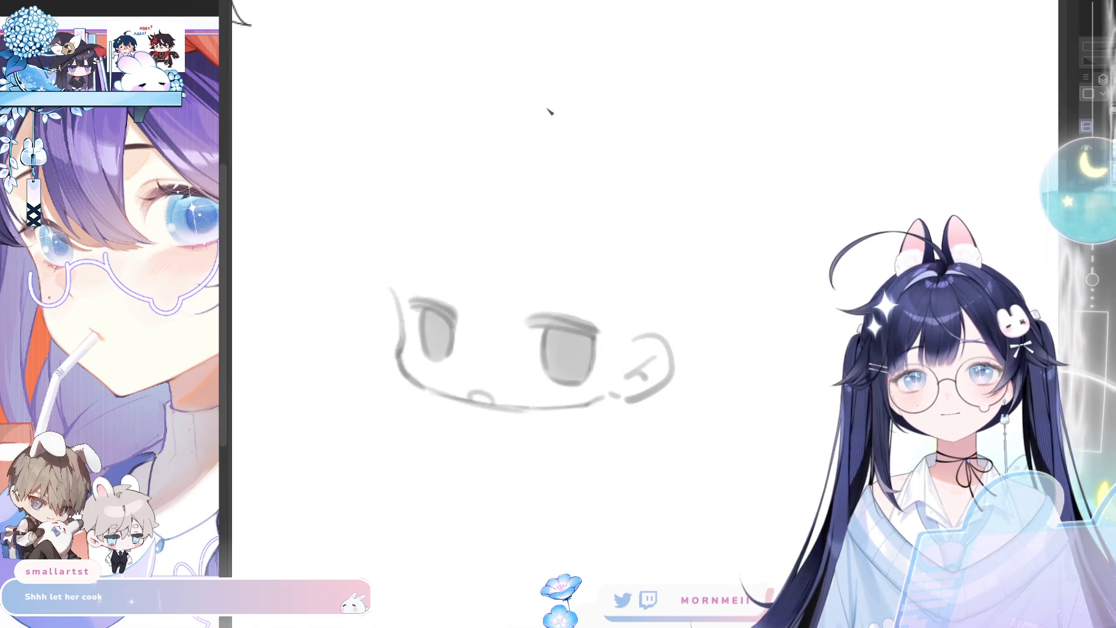
# Draw a long vertical bang strand over the forehead, undoing attempts to redo it
pyautogui.moveTo(475, 244); pyautogui.dragTo(483, 336)
pyautogui.hotkey('ctrl', 'z')
pyautogui.moveTo(470, 216)
pyautogui.mouseDown()
pyautogui.moveTo(473, 337)
pyautogui.moveTo(462, 273)
pyautogui.moveTo(480, 342)
pyautogui.moveTo(526, 349)
pyautogui.moveTo(526, 268)
pyautogui.moveTo(608, 332)
pyautogui.mouseUp()
pyautogui.hotkey('ctrl', 'z')
pyautogui.hotkey('ctrl', 'z')
pyautogui.hotkey('ctrl', 'z')
pyautogui.hotkey('ctrl', 'z')
# Draw pointed bang strands above the right eye, in the middle and beside the left eye
pyautogui.moveTo(526, 269); pyautogui.dragTo(609, 333)
pyautogui.hotkey('ctrl', 'z')
pyautogui.hotkey('ctrl', 'z')
pyautogui.hotkey('ctrl', 'z')
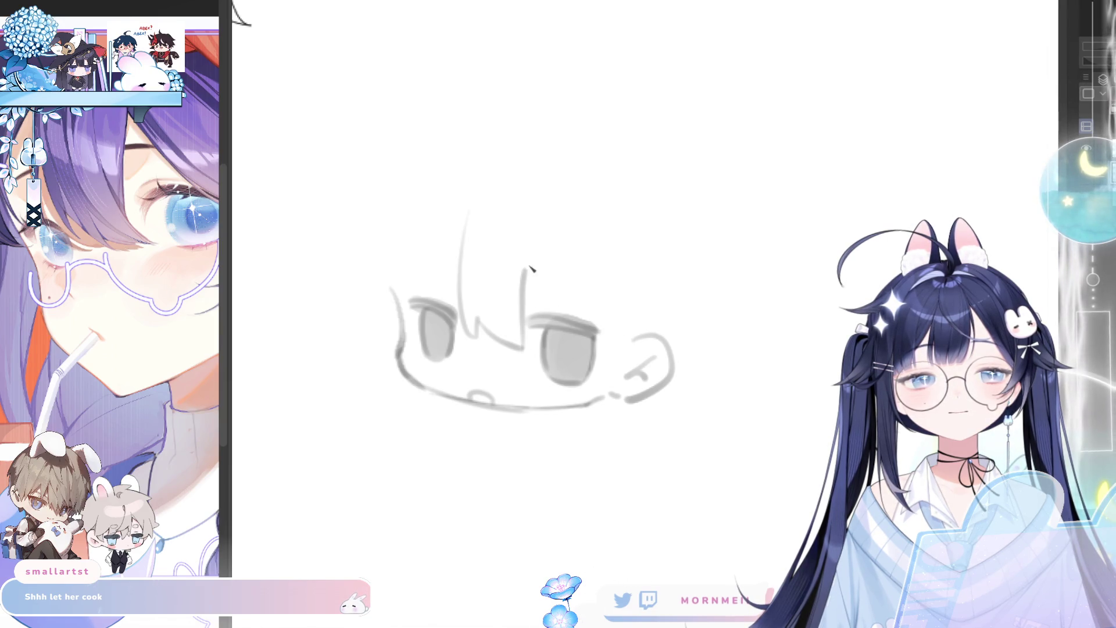
pyautogui.moveTo(520, 256); pyautogui.dragTo(617, 349)
pyautogui.hotkey('ctrl', 'z')
pyautogui.moveTo(525, 302); pyautogui.dragTo(531, 247)
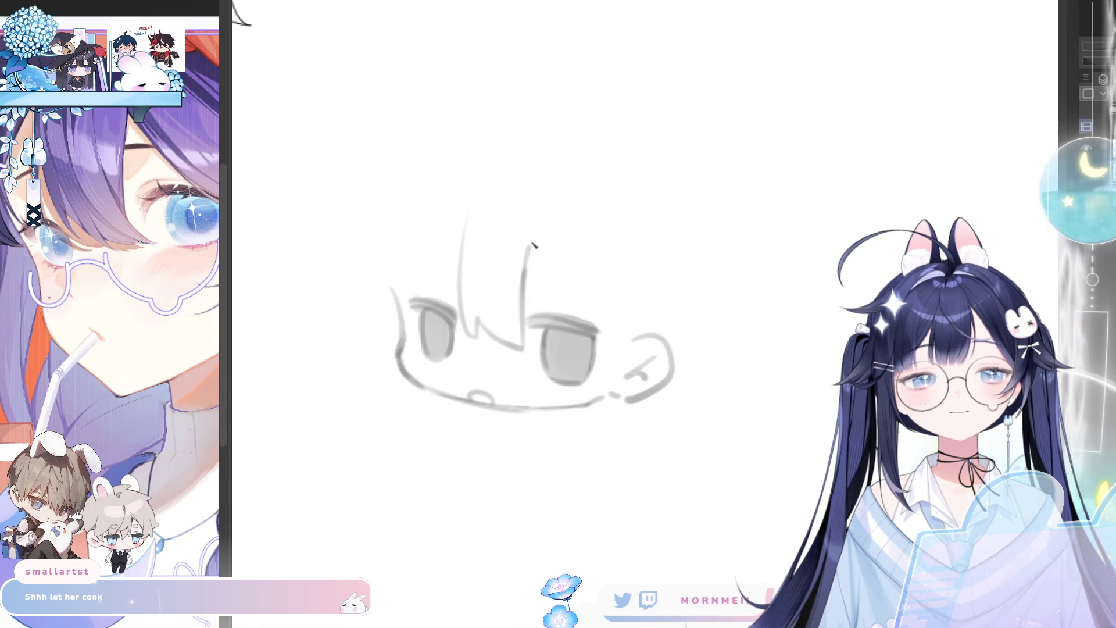
pyautogui.moveTo(465, 228); pyautogui.dragTo(429, 287)
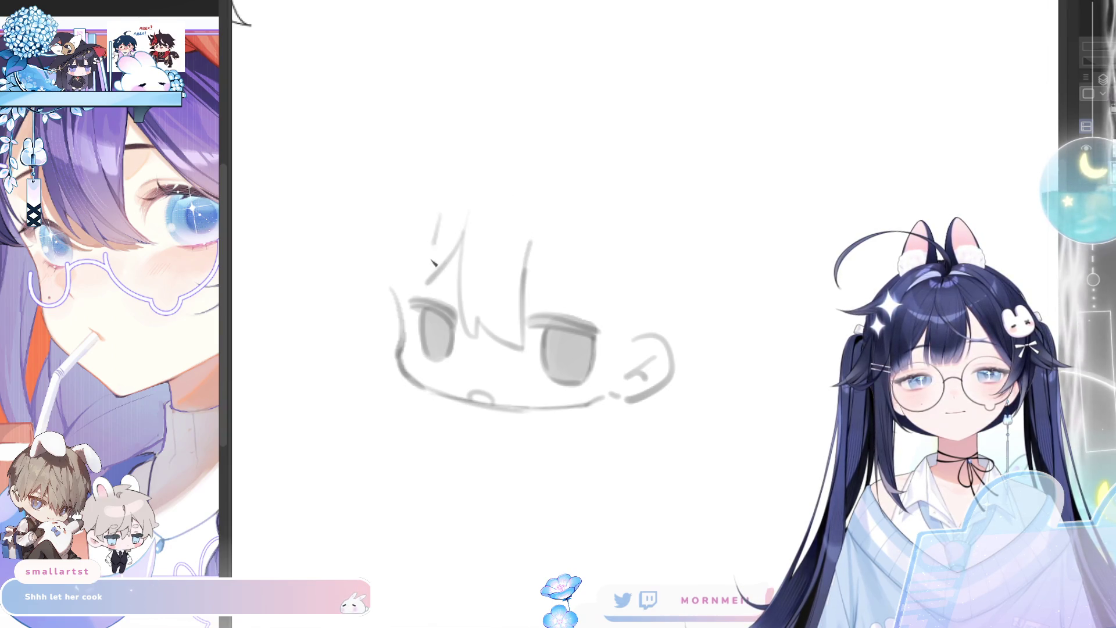
pyautogui.hotkey('ctrl', 'z')
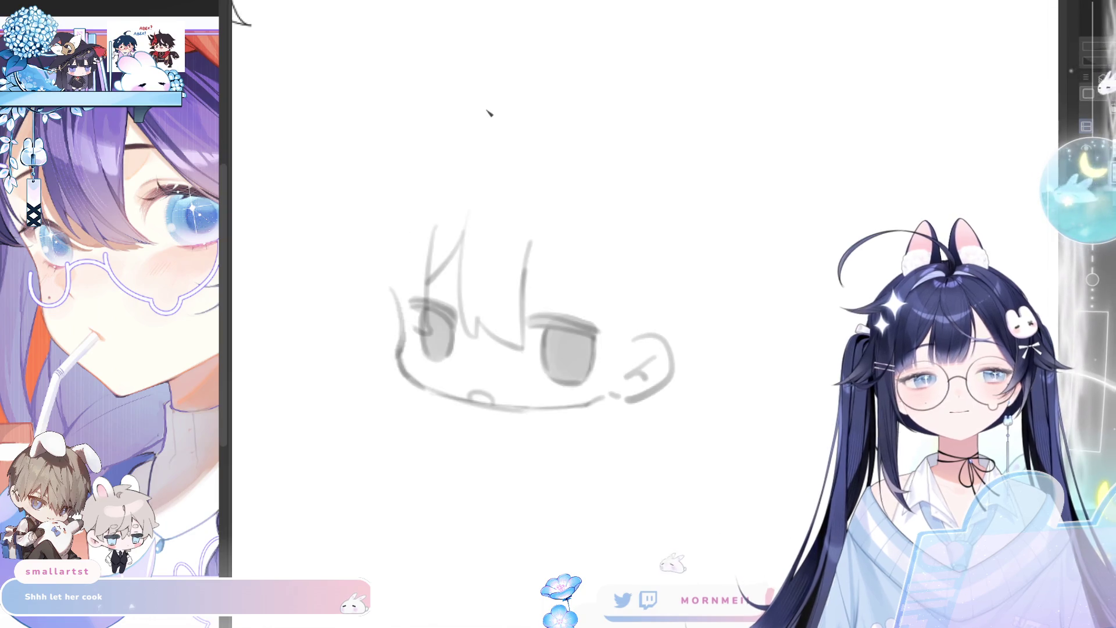
pyautogui.moveTo(442, 225); pyautogui.dragTo(424, 288)
# Add the left side lock and start the curved outline of the head's top-left
pyautogui.moveTo(378, 226)
pyautogui.mouseDown()
pyautogui.moveTo(363, 336)
pyautogui.moveTo(407, 320)
pyautogui.mouseUp()
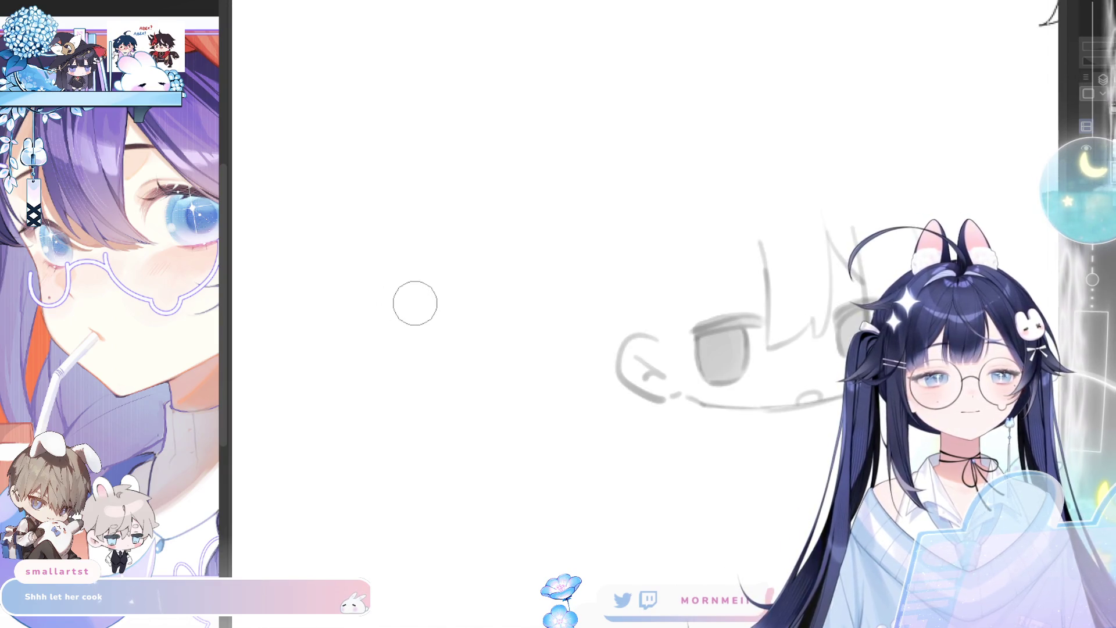
pyautogui.moveTo(529, 243)
pyautogui.mouseDown()
pyautogui.moveTo(604, 328)
pyautogui.moveTo(556, 274)
pyautogui.moveTo(625, 323)
pyautogui.mouseUp()
pyautogui.hotkey('ctrl', 'z')
pyautogui.press('m')
pyautogui.press('m')
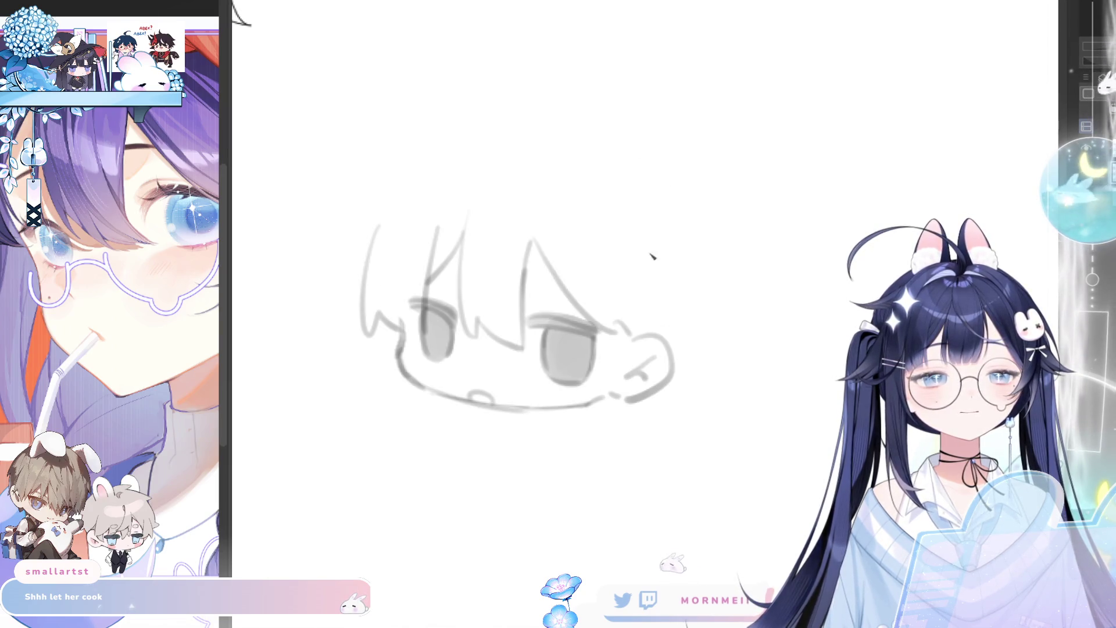
pyautogui.moveTo(668, 232); pyautogui.dragTo(657, 317)
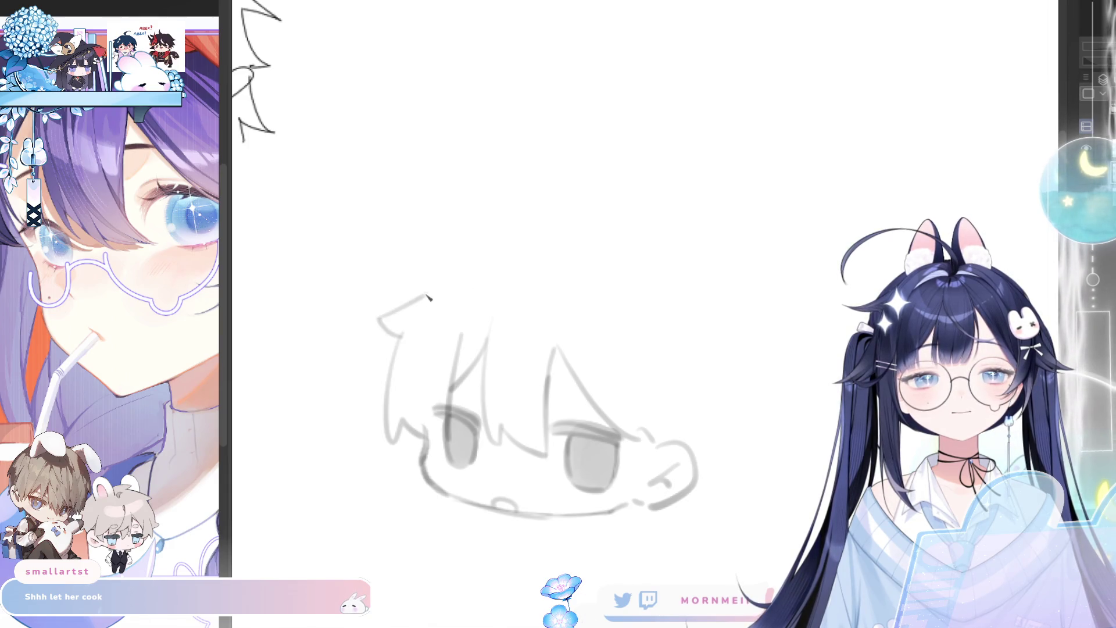
pyautogui.hotkey('ctrl', 'z')
pyautogui.moveTo(426, 289); pyautogui.dragTo(492, 248)
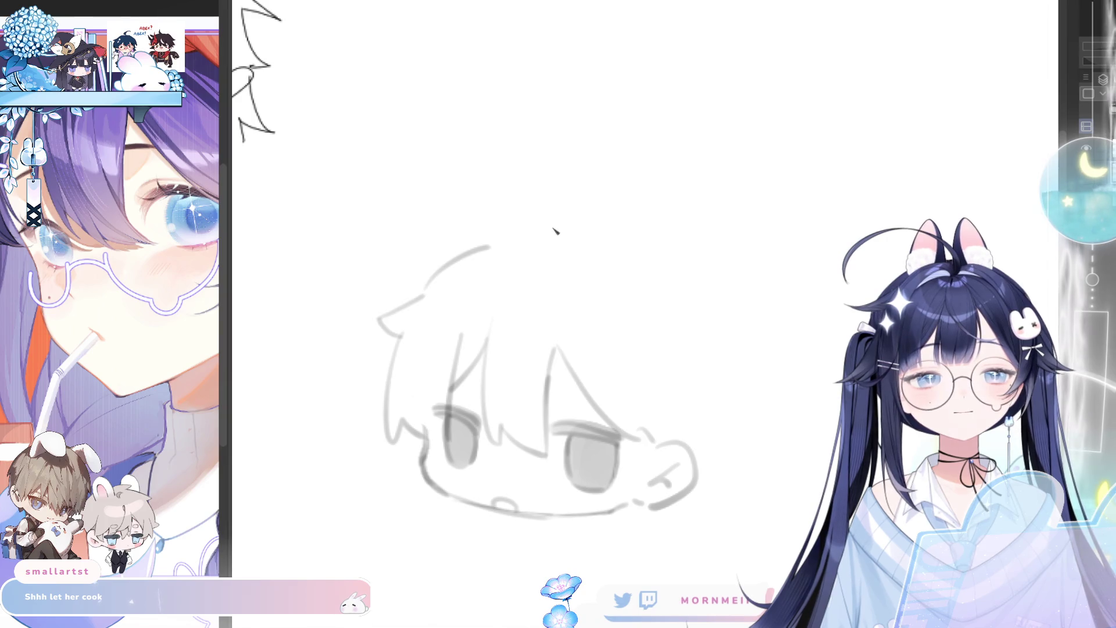
# Sketch a trial looping ahoge above the head, undo it, and check it mirrored
pyautogui.moveTo(558, 237)
pyautogui.mouseDown()
pyautogui.moveTo(520, 180)
pyautogui.moveTo(562, 212)
pyautogui.moveTo(548, 245)
pyautogui.moveTo(556, 239)
pyautogui.mouseUp()
pyautogui.hotkey('ctrl', 'z')
pyautogui.press('h')
pyautogui.press('h')
pyautogui.hotkey('ctrl', 'z')
# Try a rounded head-top stroke, undo it, compare in mirrored view, and shift the sketch lower right
pyautogui.moveTo(628, 250)
pyautogui.mouseDown()
pyautogui.moveTo(580, 235)
pyautogui.moveTo(596, 232)
pyautogui.mouseUp()
pyautogui.hotkey('ctrl', 'z')
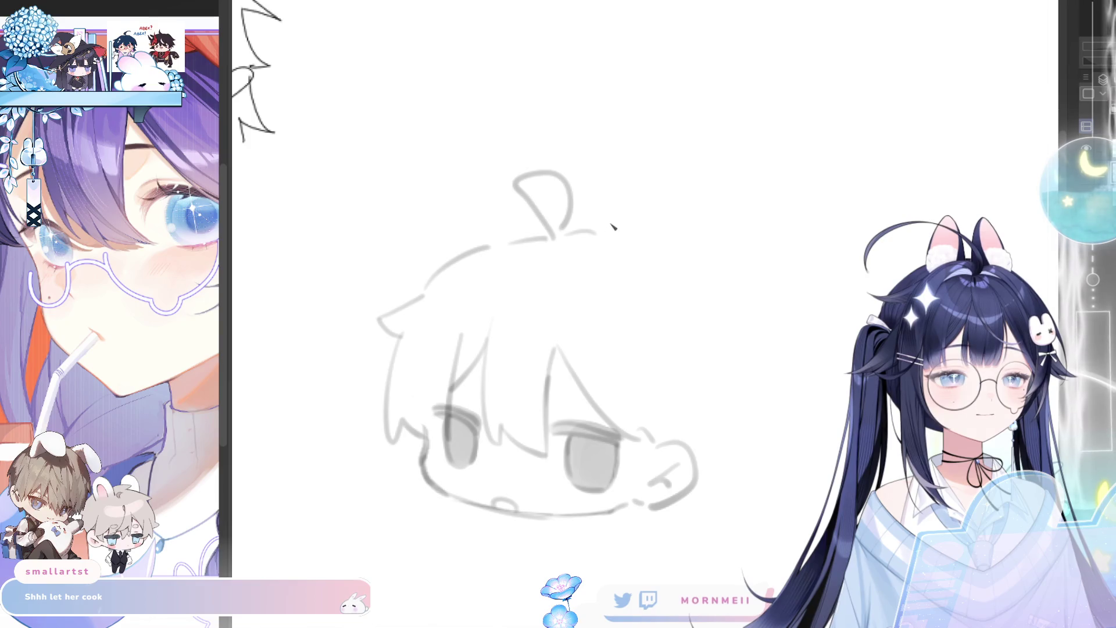
pyautogui.press('h')
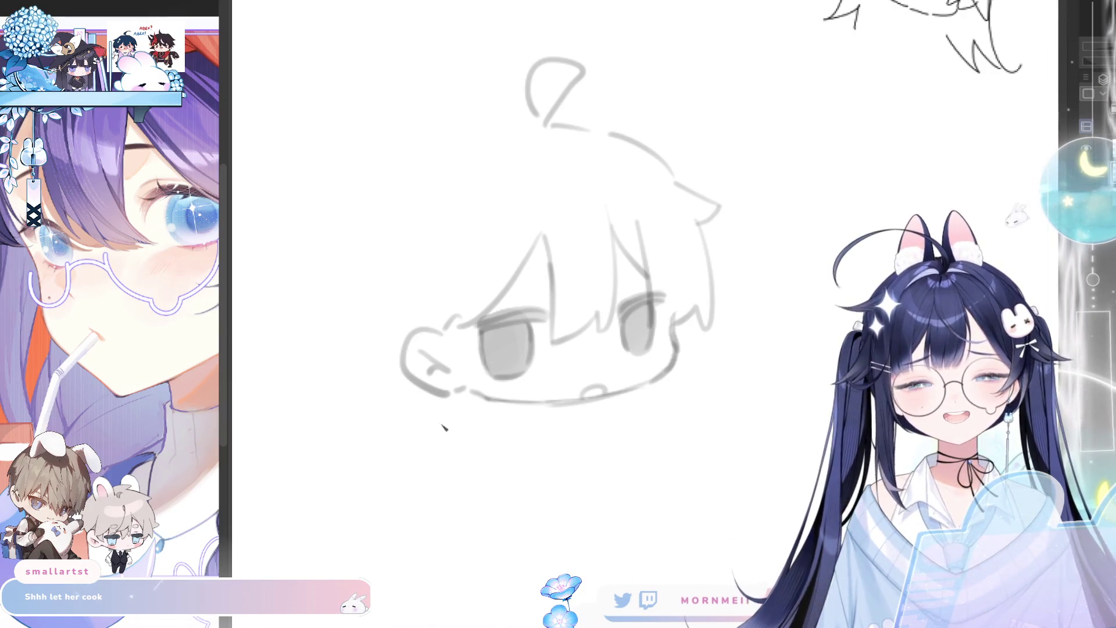
pyautogui.press('h')
pyautogui.press('h')
pyautogui.moveTo(707, 326); pyautogui.dragTo(788, 402)
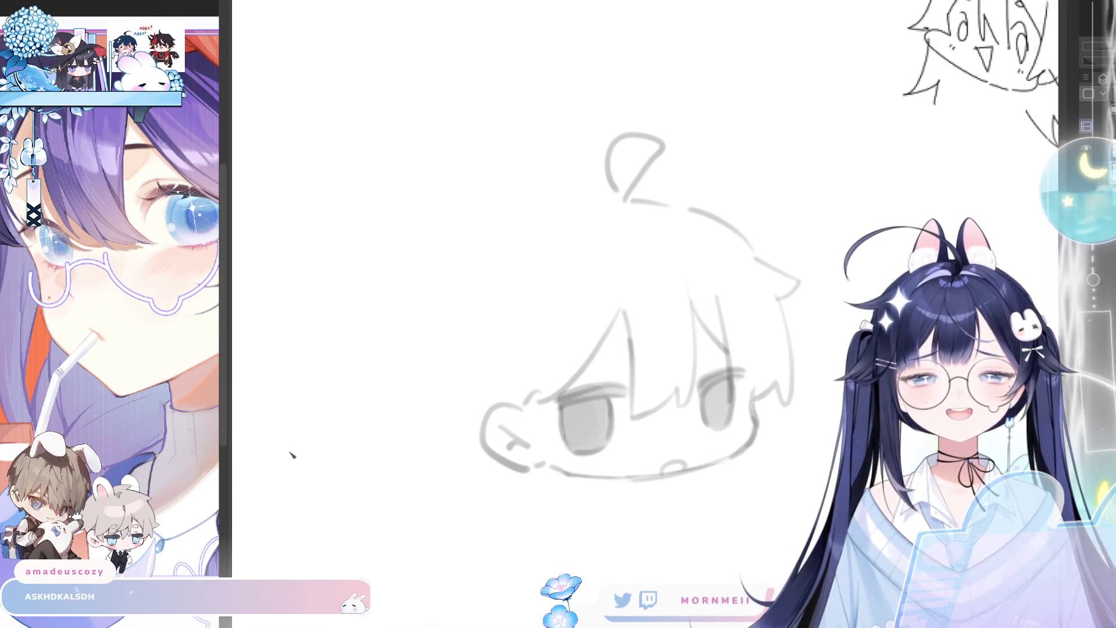
# Draw and undo a long outline down the head's left side, then mirror the view with both heads visible
pyautogui.moveTo(599, 196)
pyautogui.mouseDown()
pyautogui.moveTo(551, 204)
pyautogui.moveTo(435, 335)
pyautogui.mouseUp()
pyautogui.hotkey('ctrl', 'z')
pyautogui.press('h')
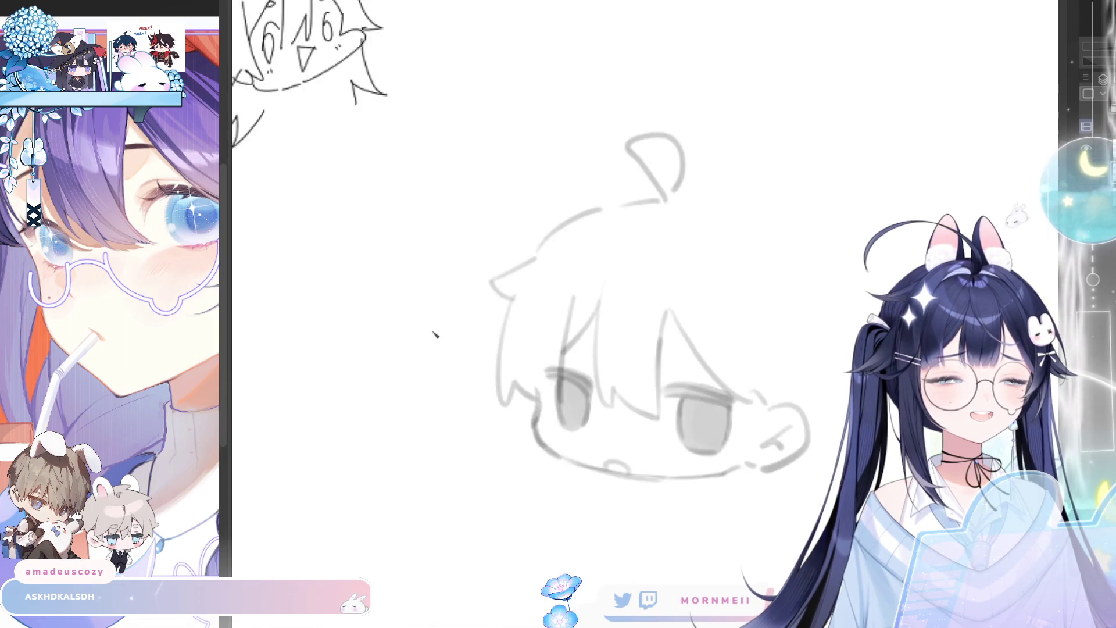
pyautogui.scroll(-4, 640, 206)
pyautogui.moveTo(802, 201); pyautogui.dragTo(605, 198)
pyautogui.scroll(4, 457, 292)
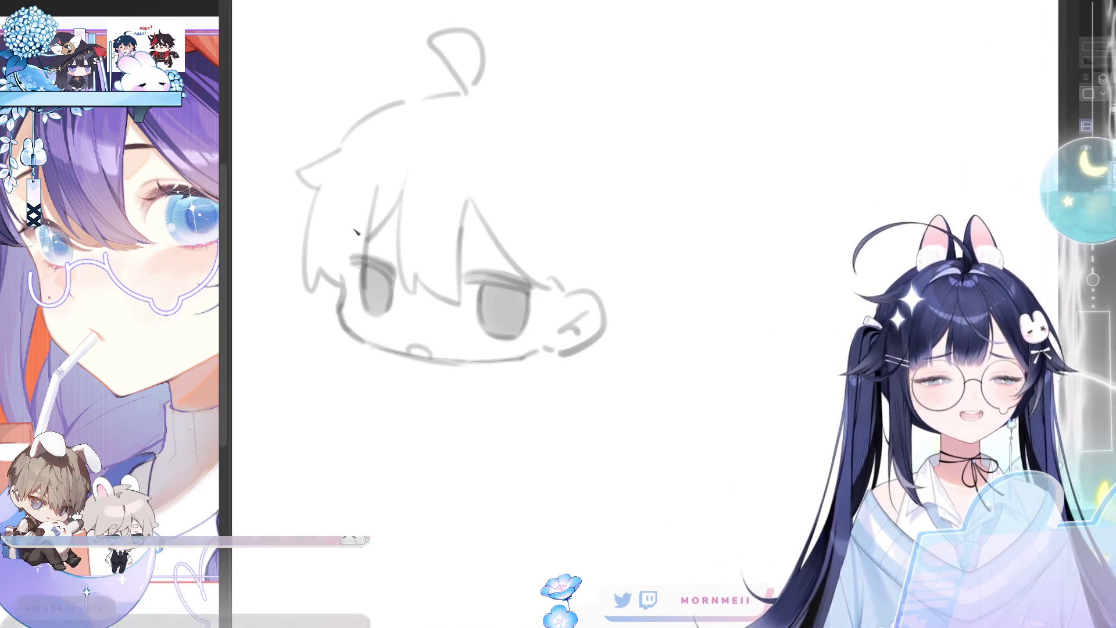
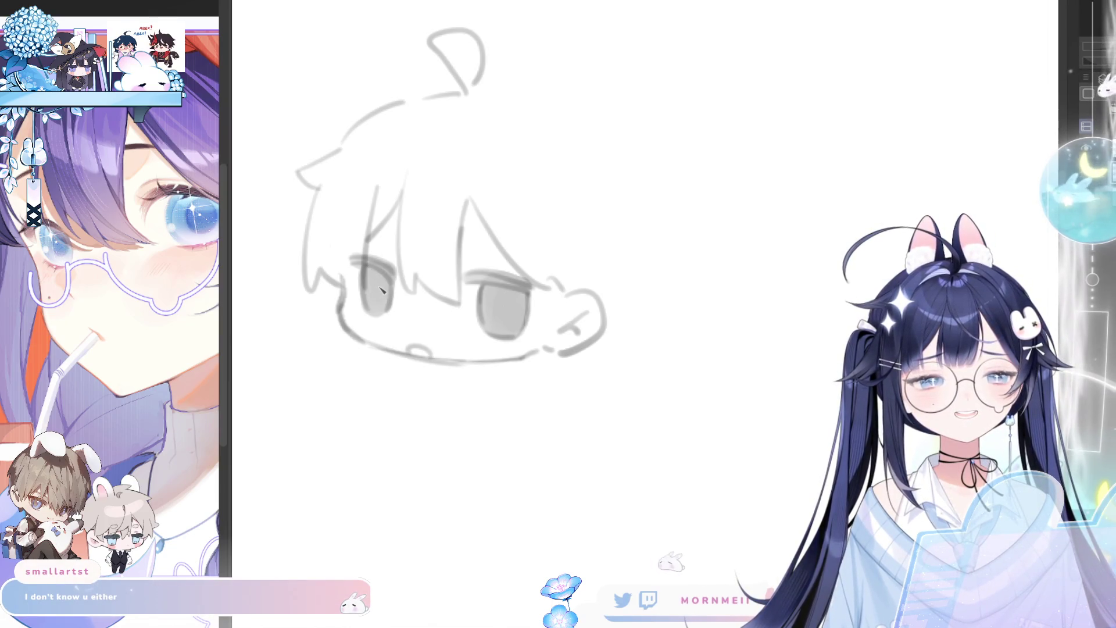
# Darken both pupils of the chibi head, checking the face in a mirrored view
pyautogui.moveTo(375, 279); pyautogui.dragTo(378, 306)
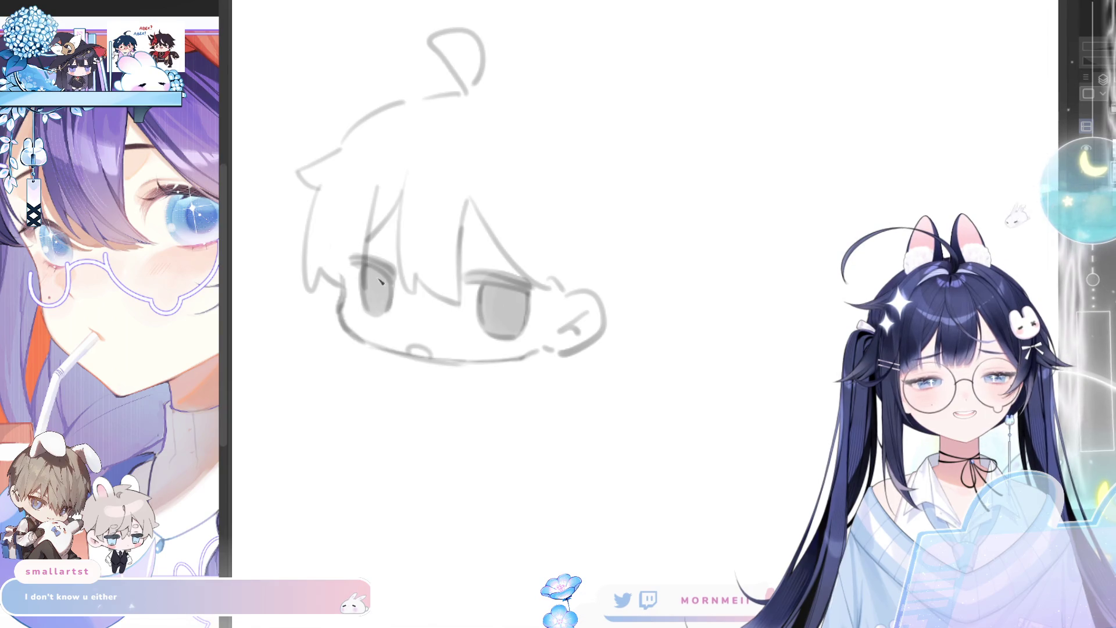
pyautogui.moveTo(504, 312); pyautogui.dragTo(500, 314)
pyautogui.press('h')
pyautogui.press('h')
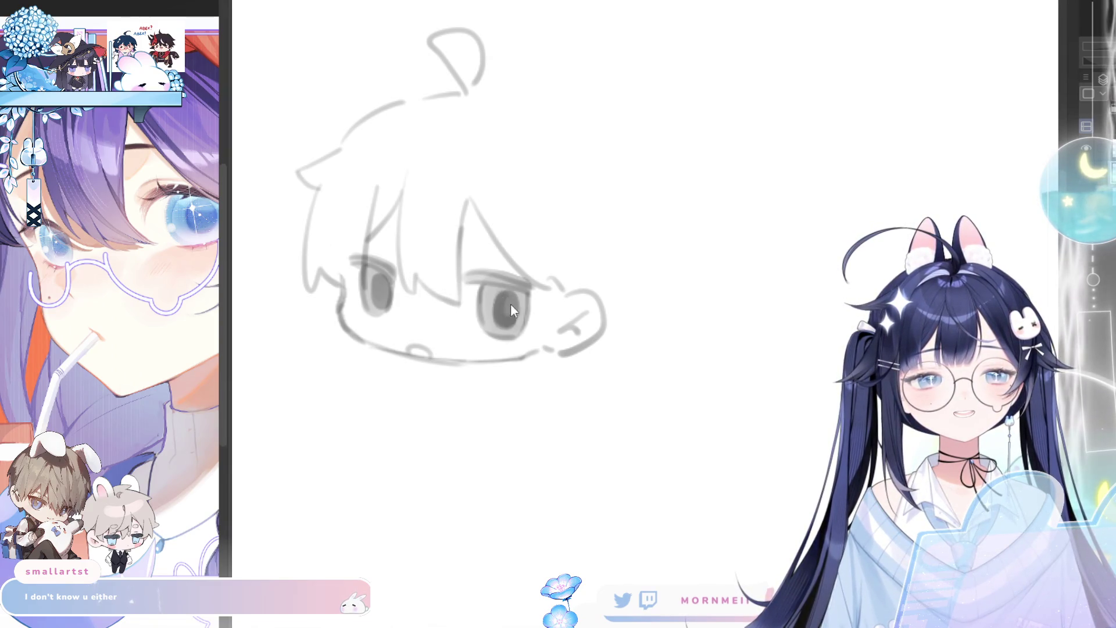
pyautogui.moveTo(504, 314); pyautogui.dragTo(516, 306)
# Zoom in and redraw the lower cheek and chin lines, undoing the stray stroke under the left eye
pyautogui.hotkey('ctrl', '0')
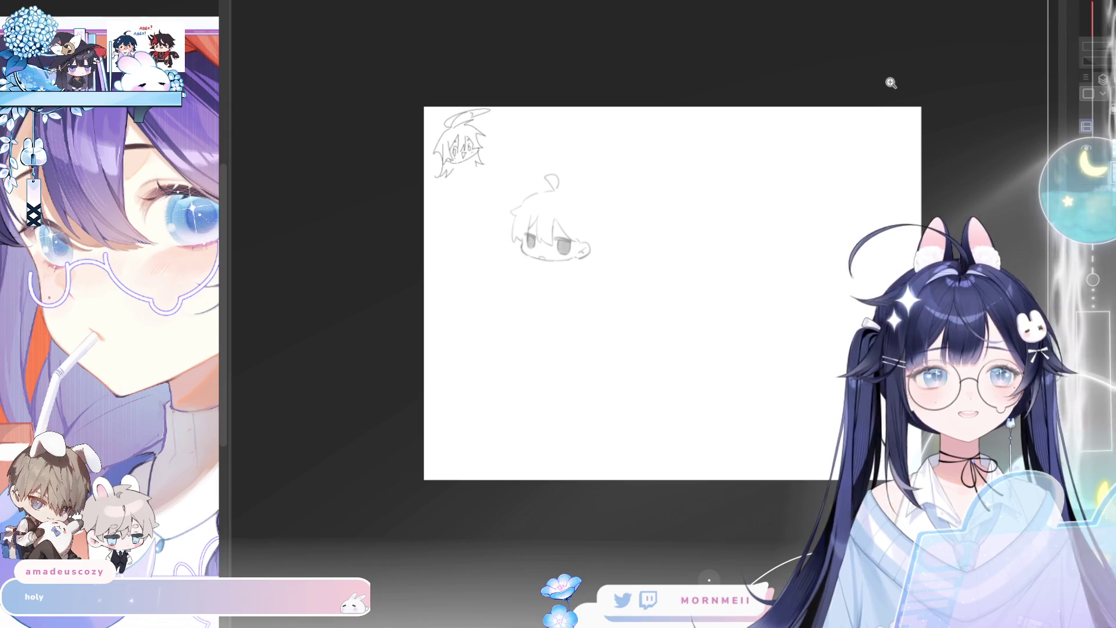
pyautogui.click(568, 210)
pyautogui.press('h')
pyautogui.press('h')
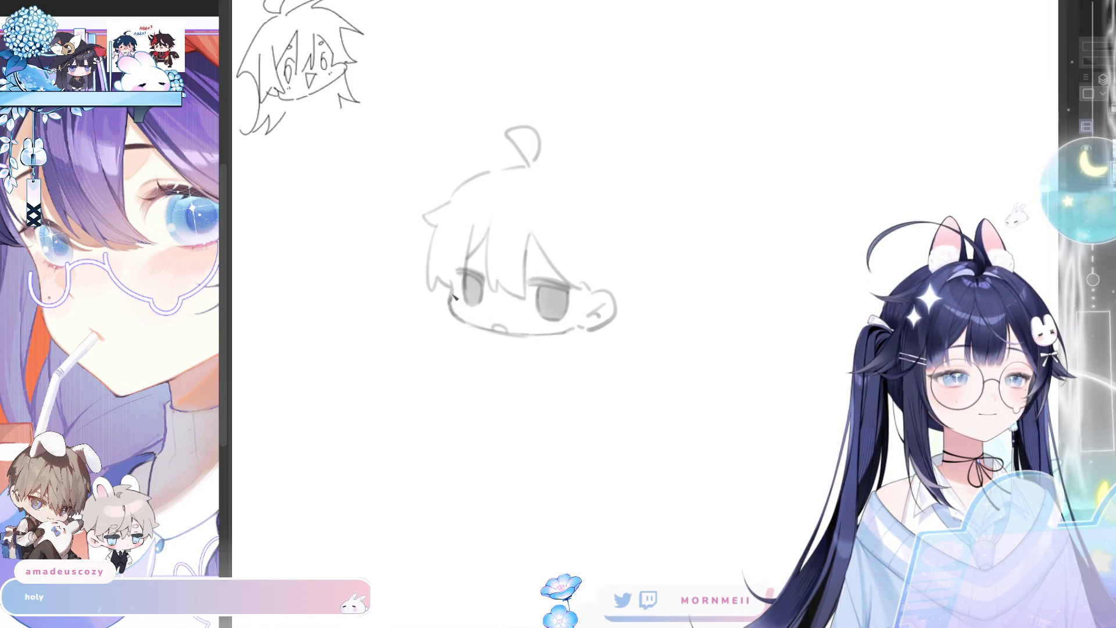
pyautogui.moveTo(449, 293); pyautogui.dragTo(485, 326)
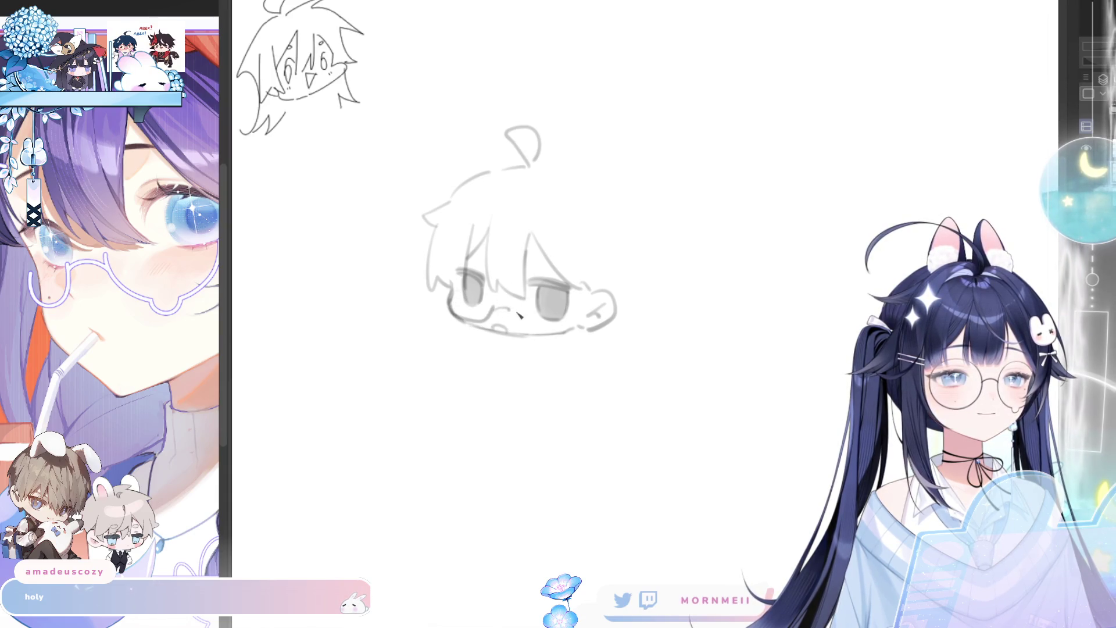
pyautogui.moveTo(513, 300); pyautogui.dragTo(550, 332)
pyautogui.press('h')
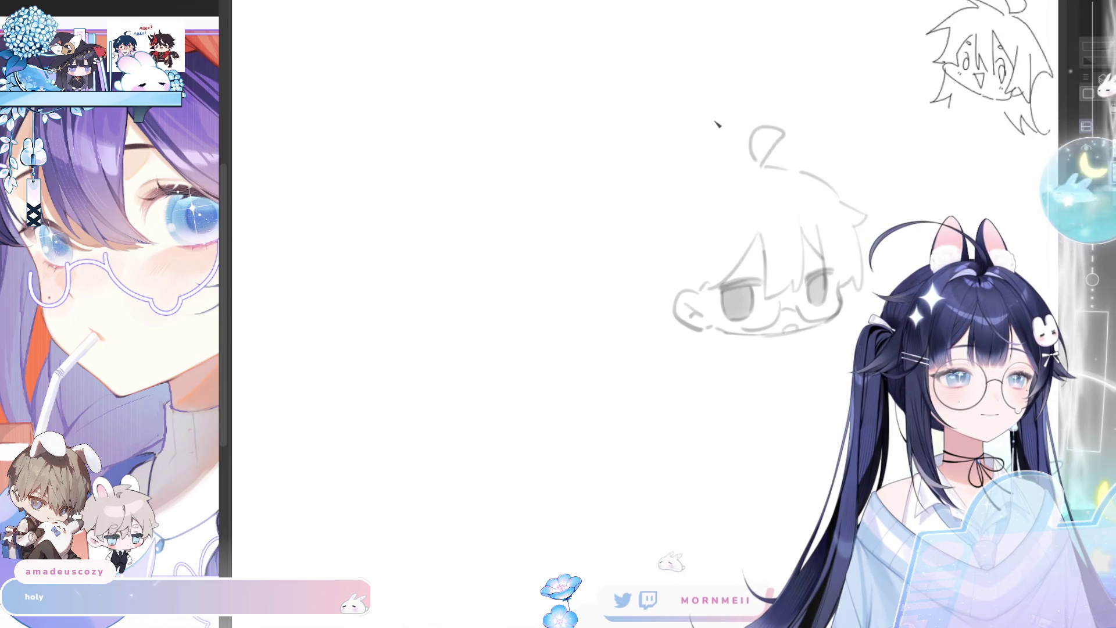
pyautogui.press('h')
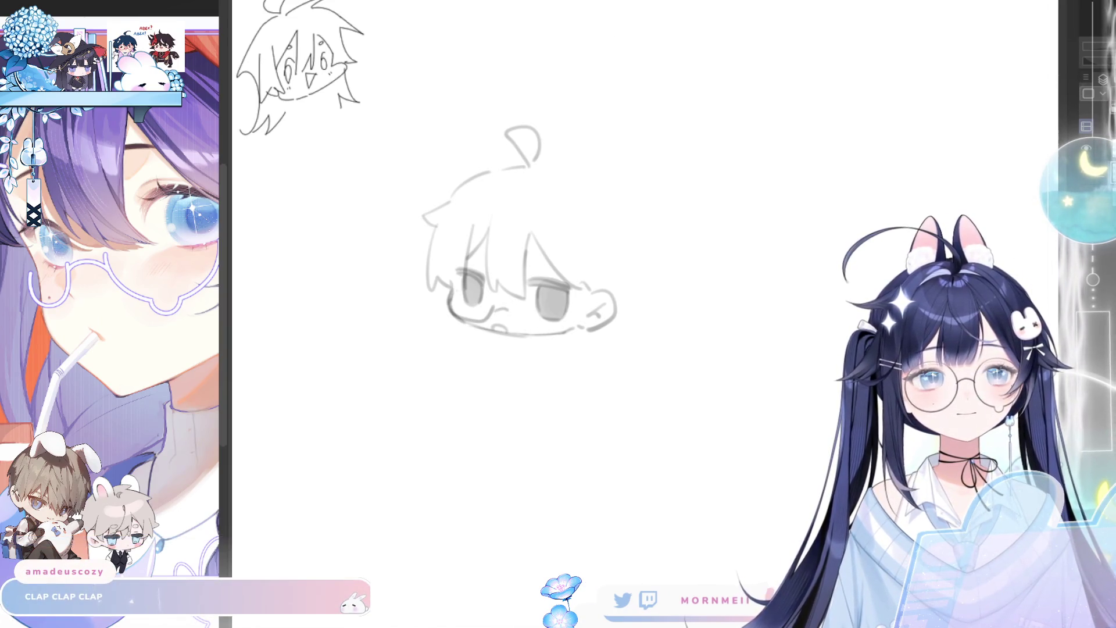
pyautogui.hotkey('ctrl', 'z')
pyautogui.press('h')
pyautogui.press('h')
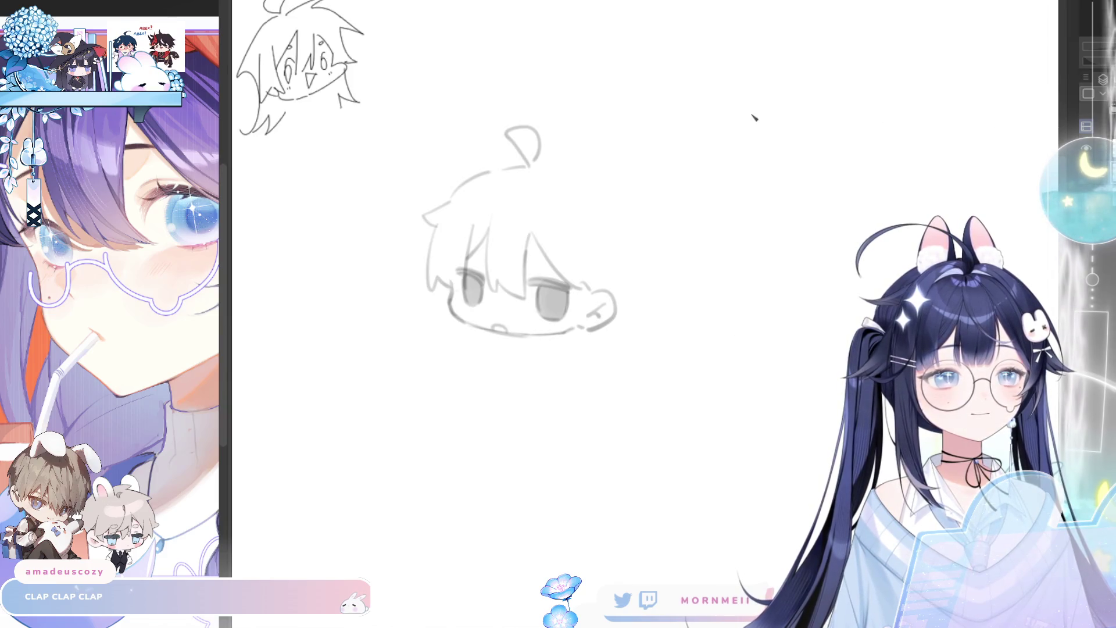
pyautogui.scroll(3, 565, 235)
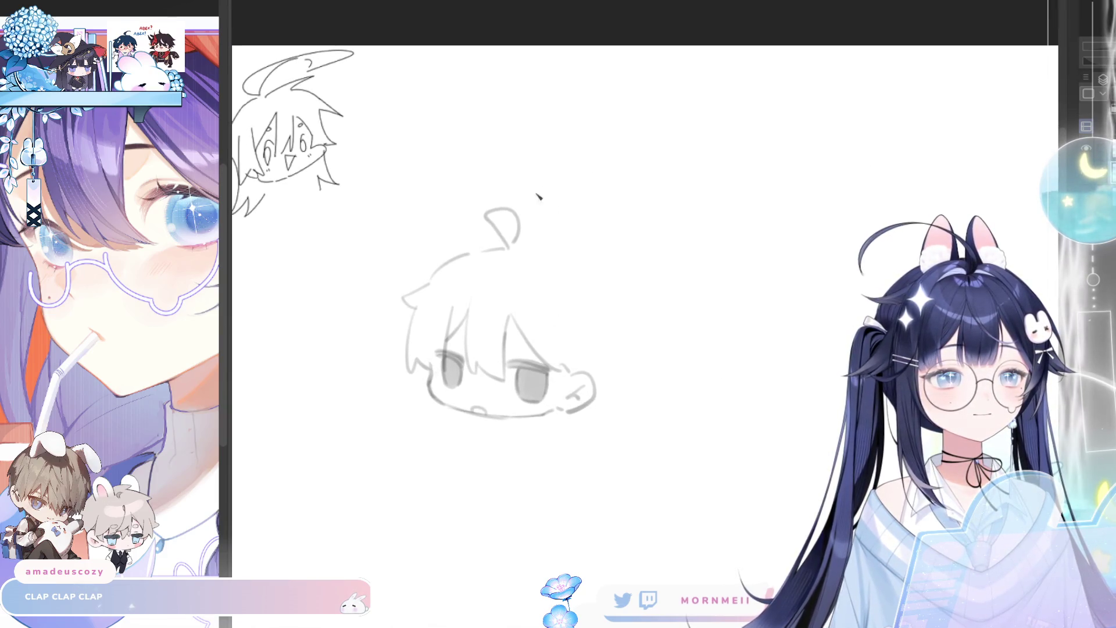
# Erase the old top-of-head strokes and redraw a longer curve across the head top
pyautogui.press('e')
pyautogui.moveTo(424, 282); pyautogui.dragTo(415, 302)
pyautogui.press('n')
pyautogui.moveTo(507, 245); pyautogui.dragTo(427, 266)
pyautogui.hotkey('ctrl', 'z')
pyautogui.moveTo(507, 245); pyautogui.dragTo(394, 300)
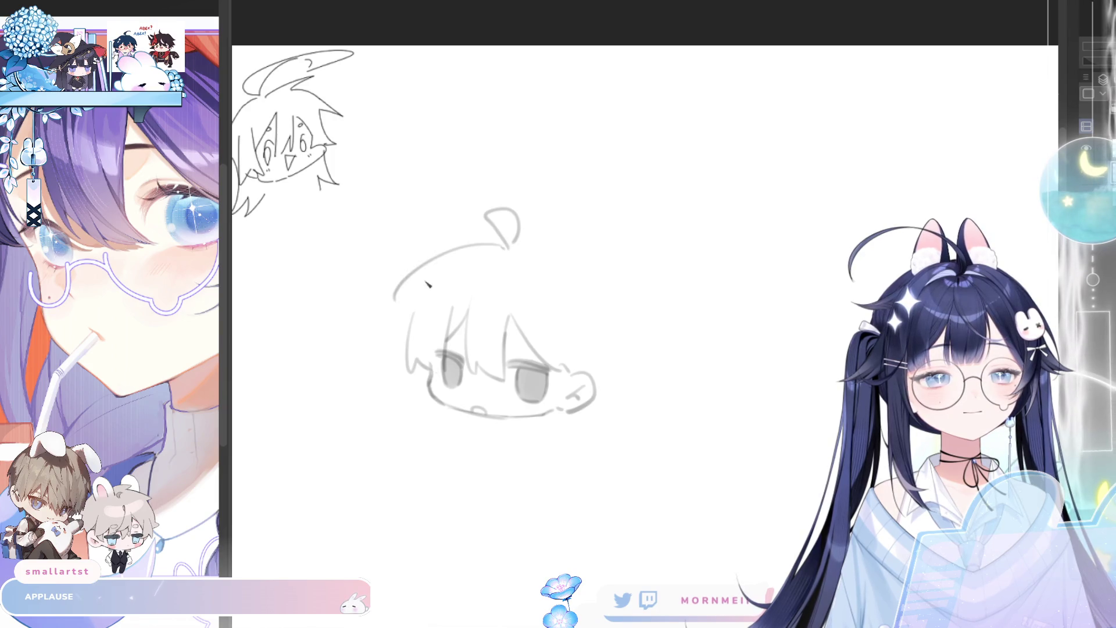
pyautogui.press('h')
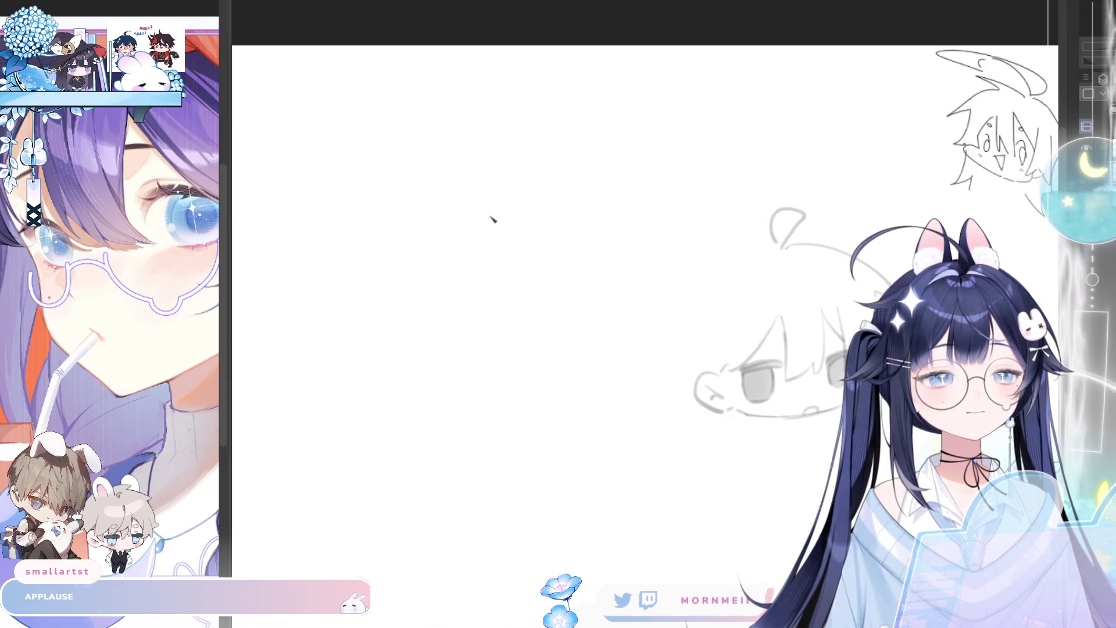
pyautogui.press('h')
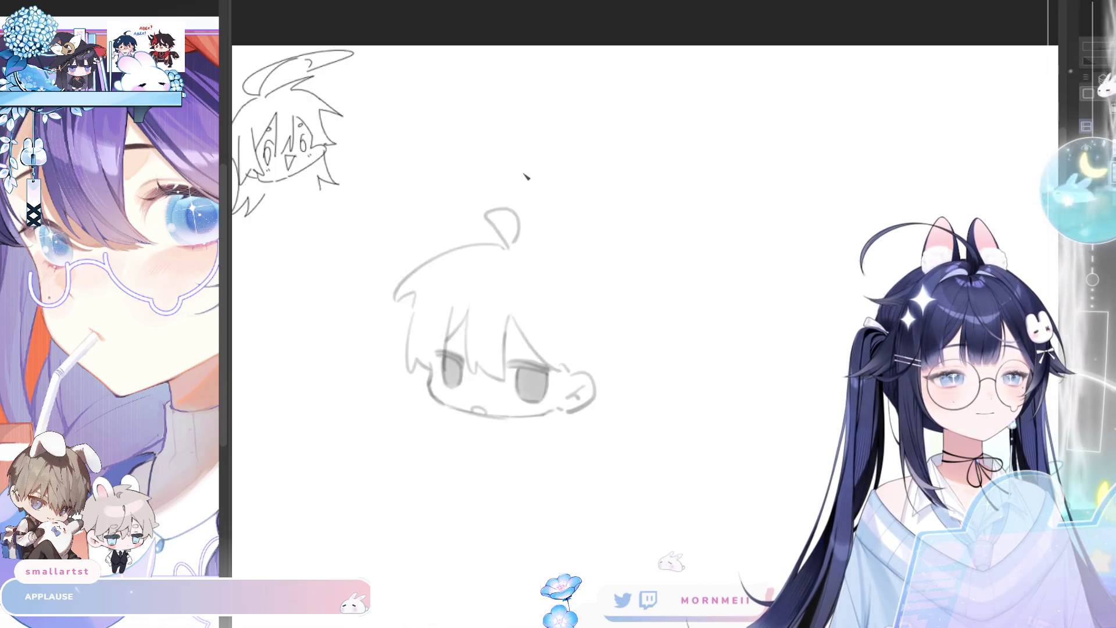
# Extend the left jawline downward and erase the left end of the head curve
pyautogui.moveTo(421, 426); pyautogui.dragTo(411, 437)
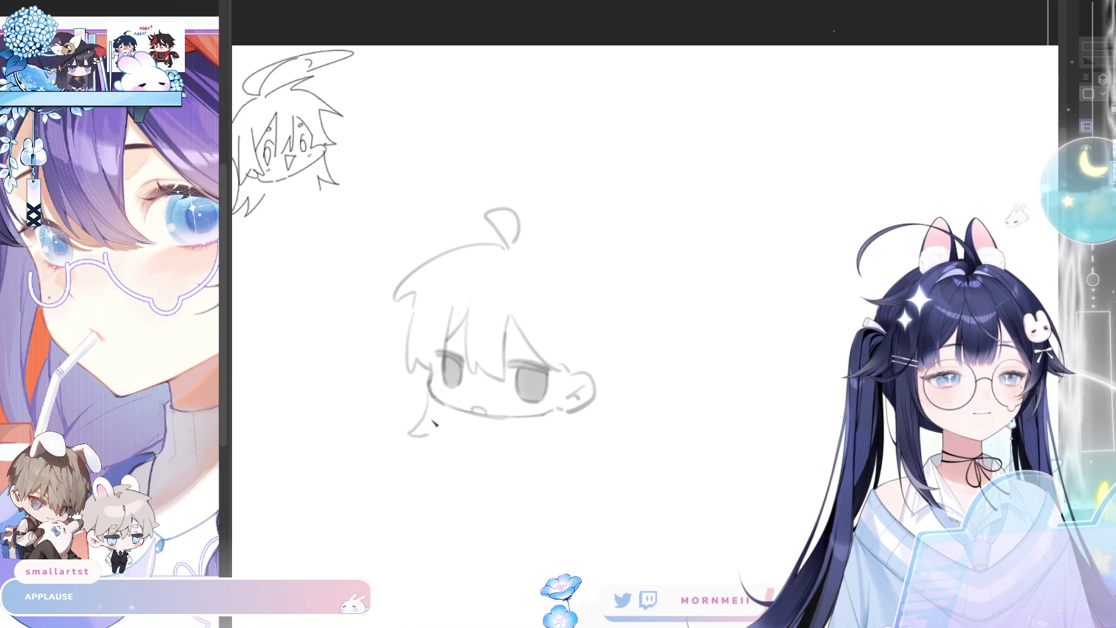
pyautogui.press('h')
pyautogui.press('h')
pyautogui.press('e')
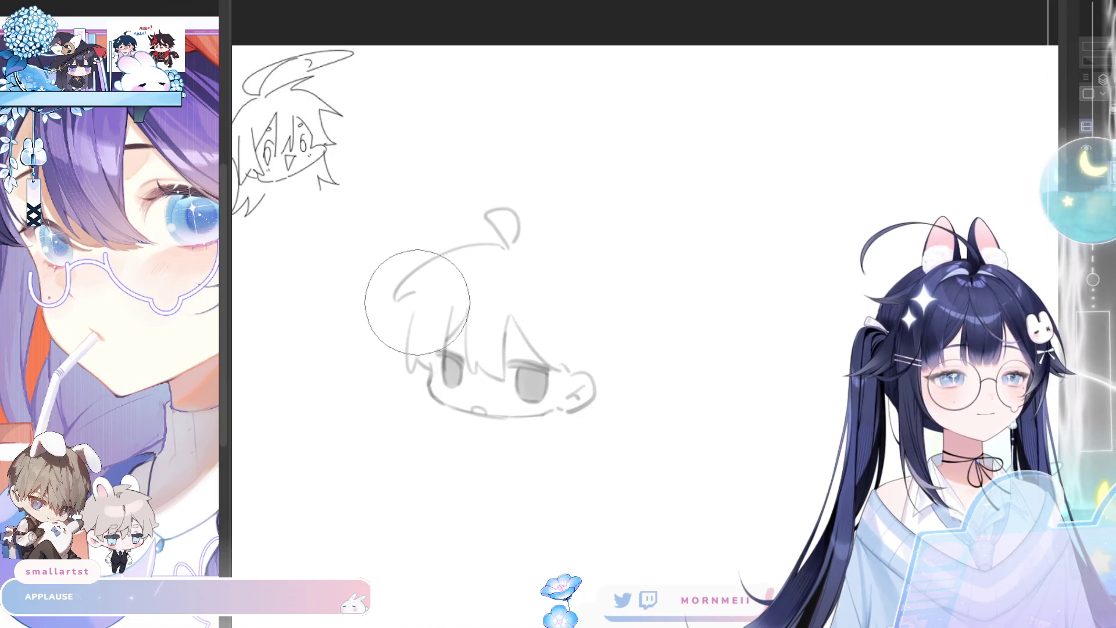
pyautogui.moveTo(425, 281); pyautogui.dragTo(396, 284)
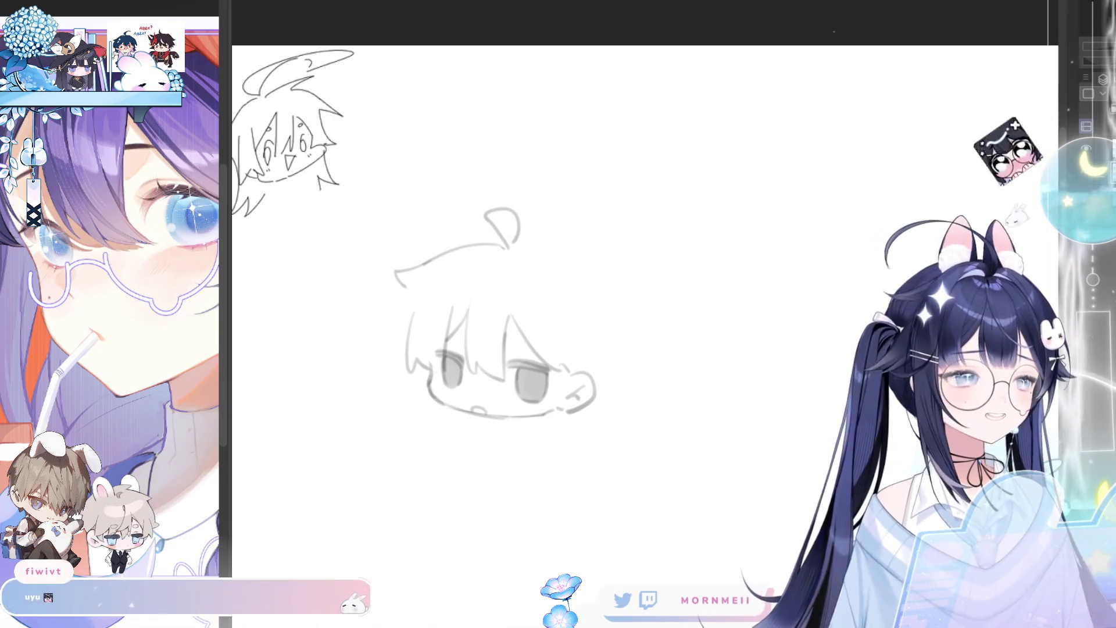
pyautogui.keyDown('ctrl'); pyautogui.click(522, 368); pyautogui.keyUp('ctrl')
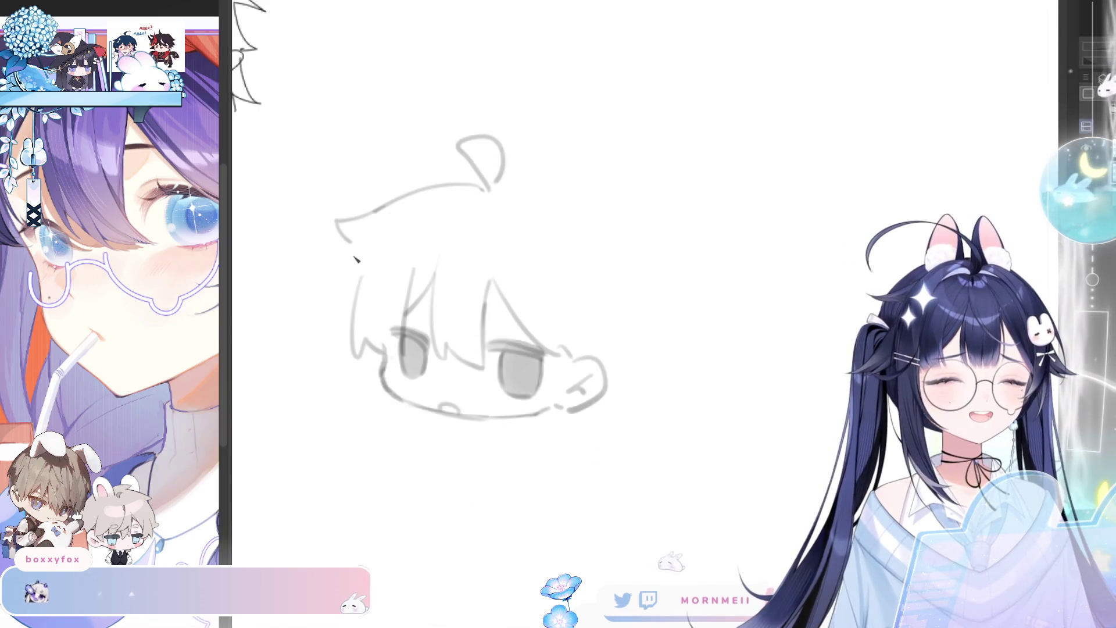
# Erase the head's top and left outline and redraw the upper-left head curve
pyautogui.hotkey('ctrl', 'z')
pyautogui.moveTo(349, 247)
pyautogui.mouseDown()
pyautogui.moveTo(324, 345)
pyautogui.moveTo(341, 319)
pyautogui.mouseUp()
pyautogui.hotkey('ctrl', 'z')
pyautogui.hotkey('ctrl', 'z')
pyautogui.press('e')
pyautogui.moveTo(424, 204)
pyautogui.mouseDown()
pyautogui.moveTo(374, 219)
pyautogui.moveTo(349, 303)
pyautogui.mouseUp()
pyautogui.press('p')
pyautogui.moveTo(379, 228); pyautogui.dragTo(349, 259)
pyautogui.hotkey('ctrl', 'z')
pyautogui.moveTo(381, 226); pyautogui.dragTo(330, 319)
pyautogui.hotkey('ctrl', 'z')
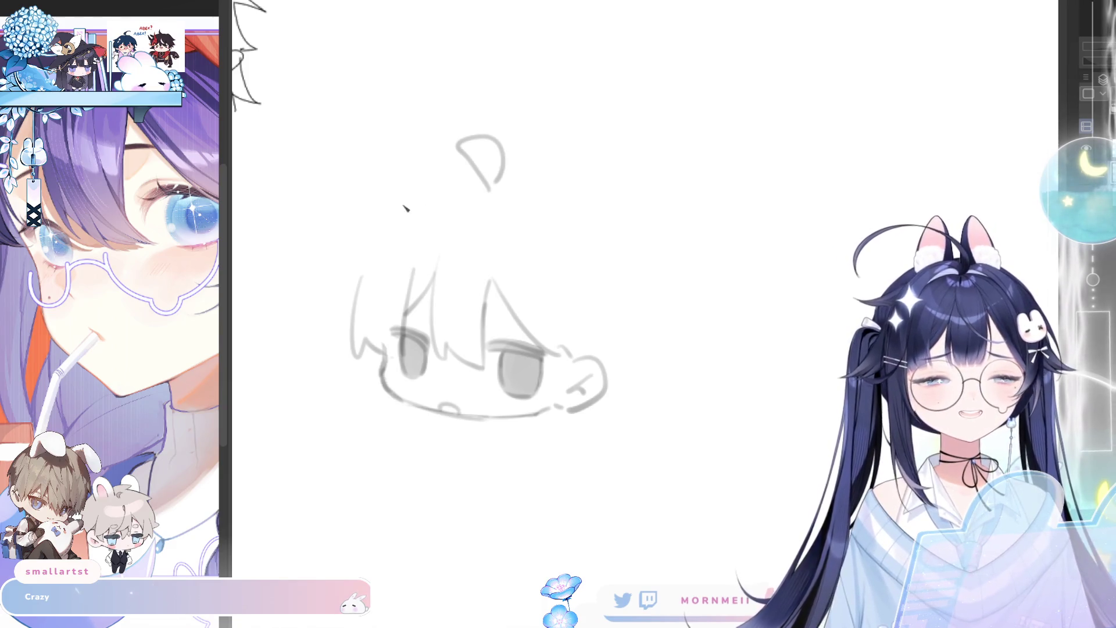
# Draw hair curves joining the ahoge to the hair and running down the right side
pyautogui.moveTo(327, 293)
pyautogui.mouseDown()
pyautogui.moveTo(394, 215)
pyautogui.moveTo(324, 286)
pyautogui.mouseUp()
pyautogui.hotkey('ctrl', 'z')
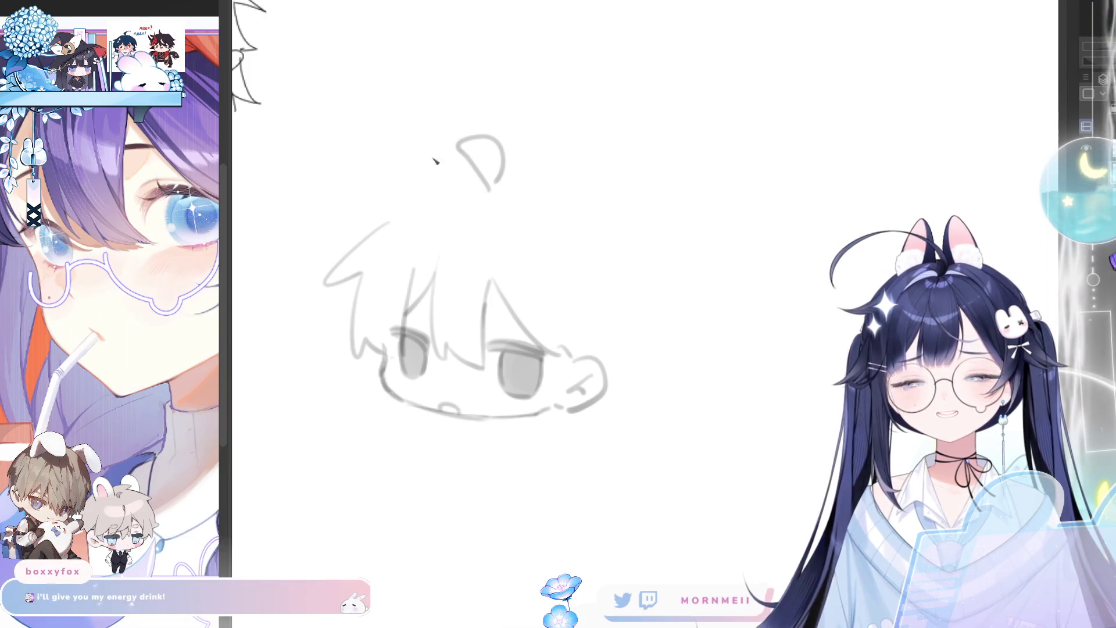
pyautogui.moveTo(489, 189); pyautogui.dragTo(396, 212)
pyautogui.hotkey('ctrl', 'z')
pyautogui.moveTo(487, 189); pyautogui.dragTo(394, 213)
pyautogui.moveTo(503, 185); pyautogui.dragTo(576, 200)
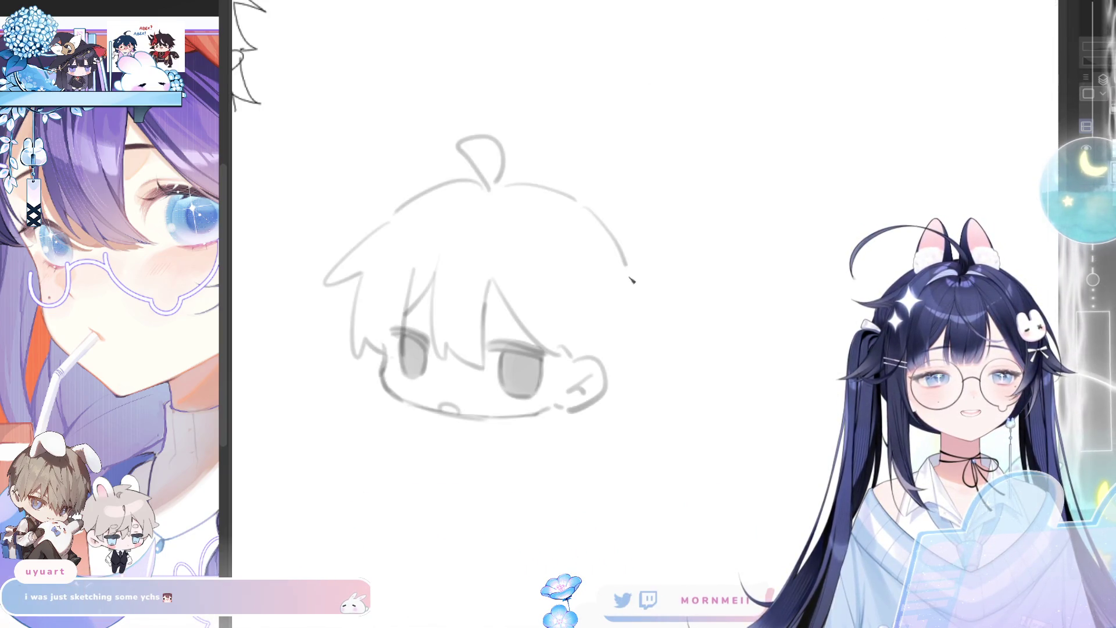
pyautogui.moveTo(567, 199); pyautogui.dragTo(637, 340)
pyautogui.hotkey('ctrl', 'z')
pyautogui.hotkey('ctrl', 'z')
pyautogui.moveTo(547, 273)
pyautogui.mouseDown()
pyautogui.moveTo(583, 336)
pyautogui.moveTo(620, 355)
pyautogui.mouseUp()
pyautogui.hotkey('ctrl', 'z')
pyautogui.moveTo(575, 294); pyautogui.dragTo(631, 359)
pyautogui.hotkey('ctrl', 'z')
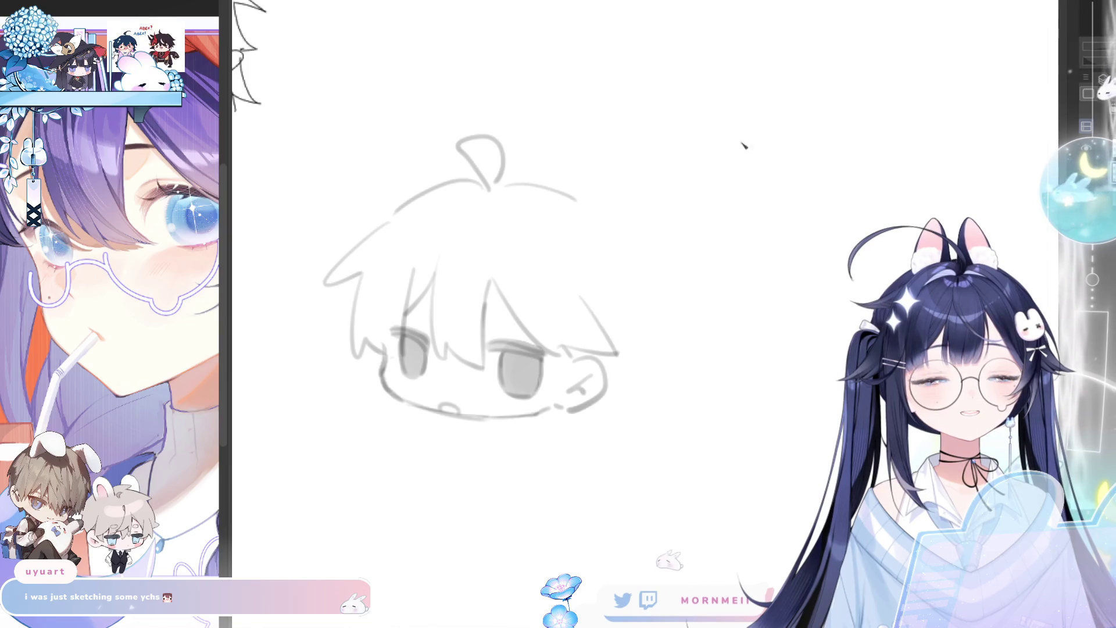
pyautogui.moveTo(727, 157); pyautogui.dragTo(1040, 179)
pyautogui.moveTo(750, 401); pyautogui.dragTo(568, 264)
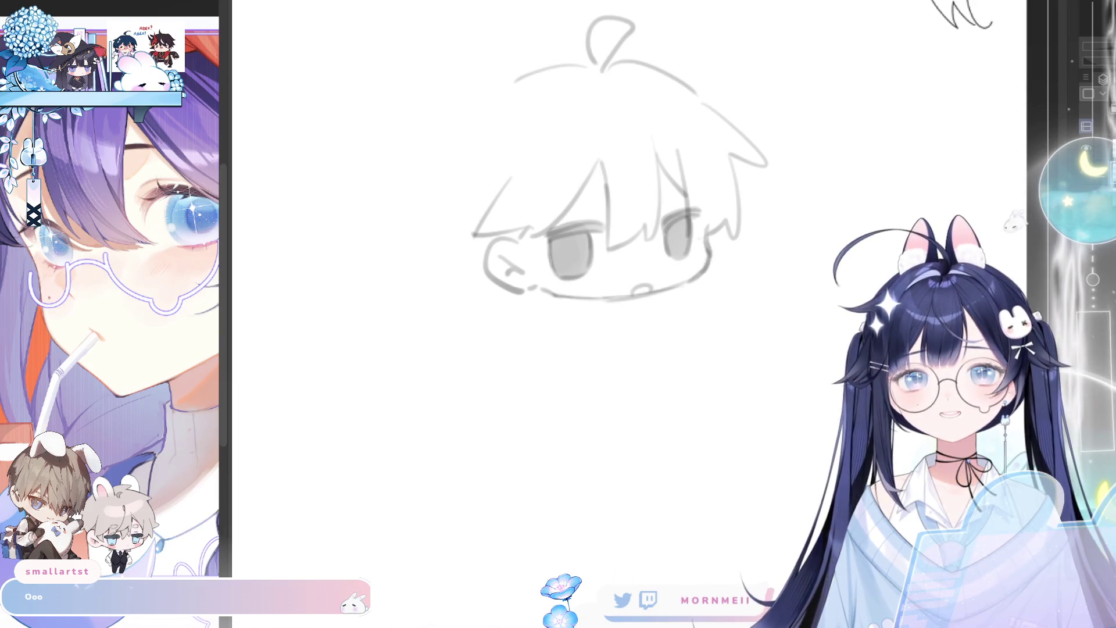
# Redraw the right-side hair line several times, settling on a shorter stroke beside the face
pyautogui.press('h')
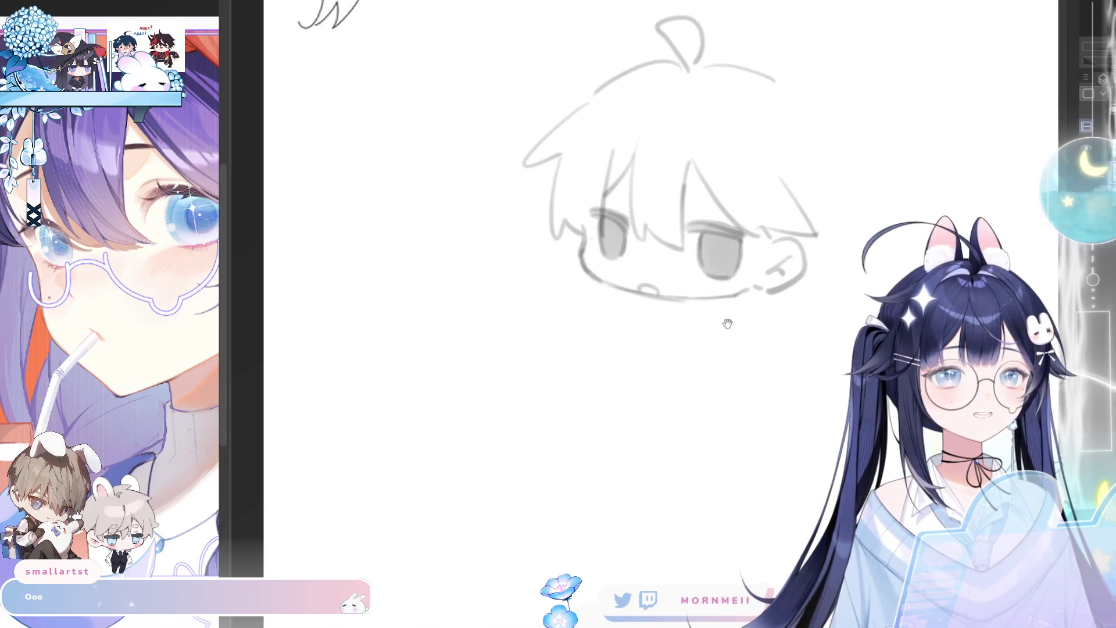
pyautogui.moveTo(723, 322); pyautogui.dragTo(554, 357)
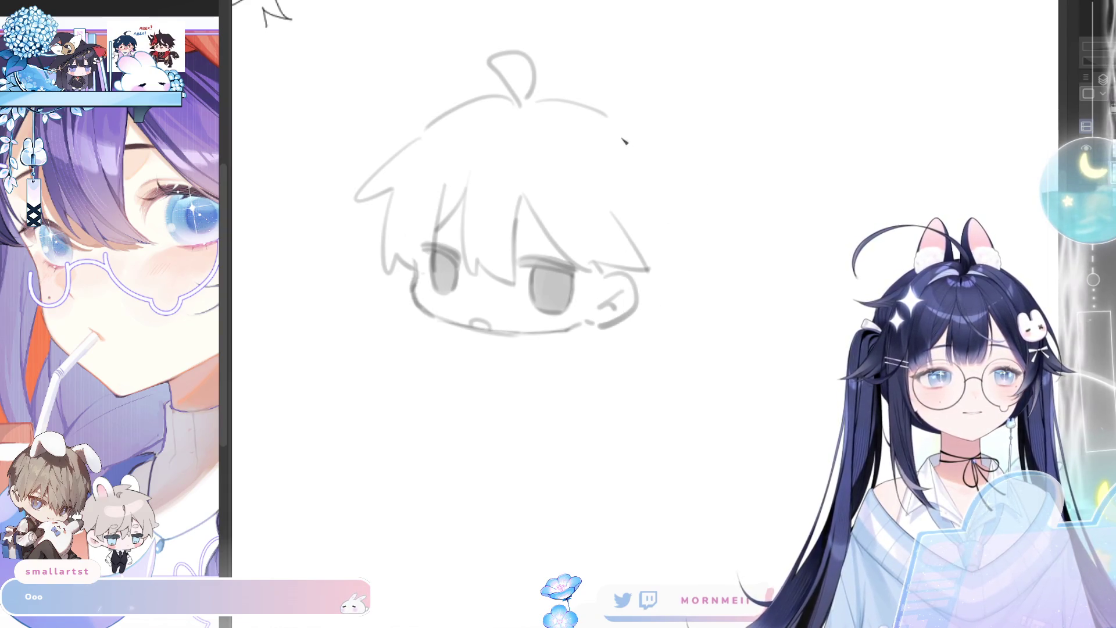
pyautogui.moveTo(616, 120); pyautogui.dragTo(685, 244)
pyautogui.hotkey('ctrl', 'z')
pyautogui.moveTo(620, 130); pyautogui.dragTo(680, 247)
pyautogui.hotkey('ctrl', 'z')
pyautogui.moveTo(619, 133); pyautogui.dragTo(678, 237)
pyautogui.hotkey('ctrl', 'z')
pyautogui.moveTo(617, 119)
pyautogui.mouseDown()
pyautogui.moveTo(667, 235)
pyautogui.moveTo(650, 365)
pyautogui.mouseUp()
pyautogui.hotkey('ctrl', 'z')
pyautogui.moveTo(665, 247)
pyautogui.mouseDown()
pyautogui.moveTo(651, 389)
pyautogui.moveTo(657, 356)
pyautogui.mouseUp()
pyautogui.hotkey('ctrl', 'z')
pyautogui.hotkey('ctrl', 'z')
pyautogui.hotkey('ctrl', 'z')
pyautogui.moveTo(662, 226)
pyautogui.mouseDown()
pyautogui.moveTo(668, 358)
pyautogui.moveTo(634, 362)
pyautogui.mouseUp()
pyautogui.press('h')
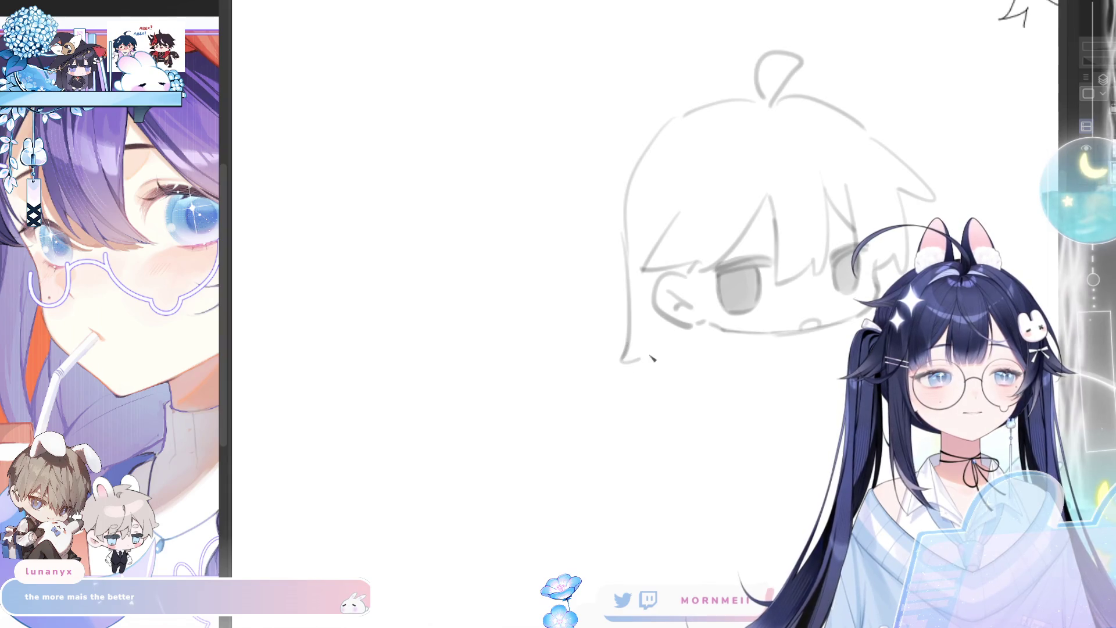
pyautogui.press('h')
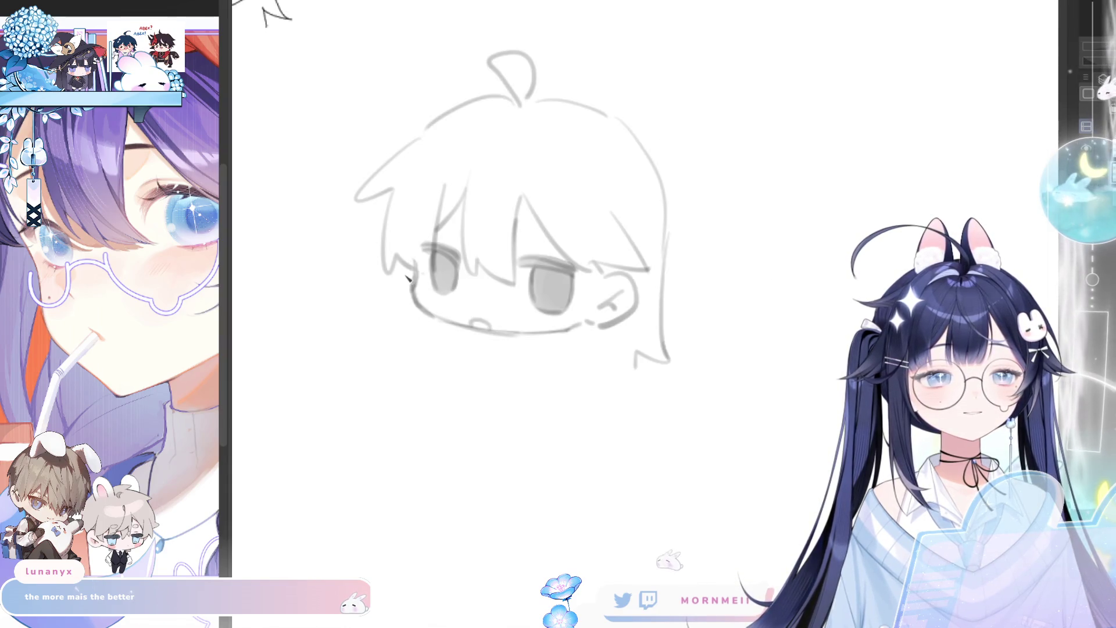
# Add hair lines down the face's left side, checking the sketch mirrored
pyautogui.moveTo(401, 270); pyautogui.dragTo(409, 394)
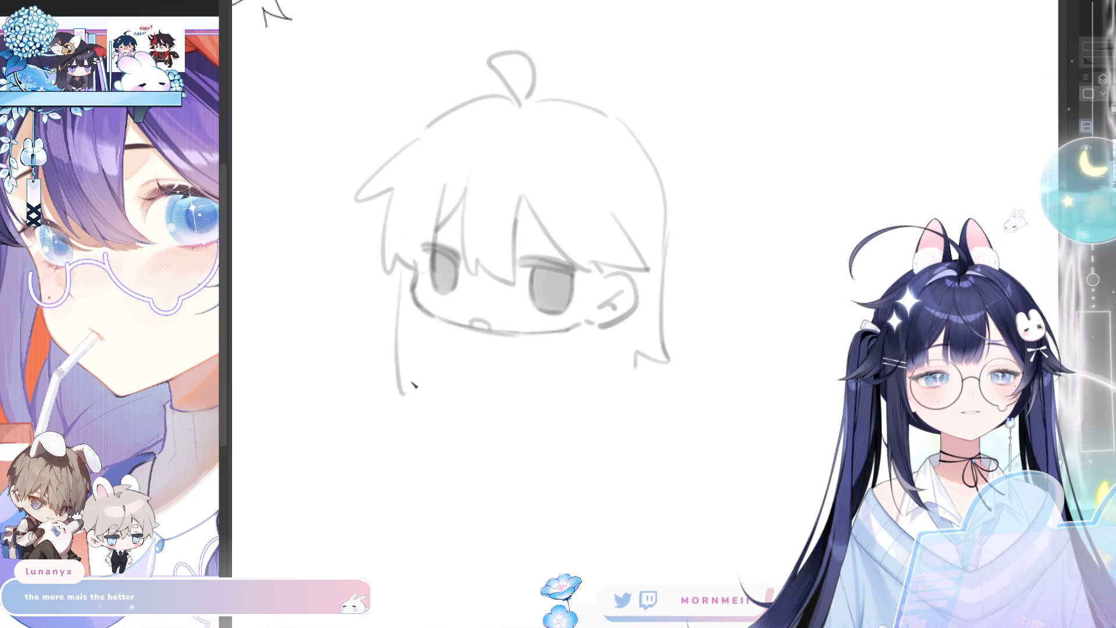
pyautogui.hotkey('ctrl', 'z')
pyautogui.hotkey('ctrl', 'z')
pyautogui.moveTo(407, 268); pyautogui.dragTo(405, 375)
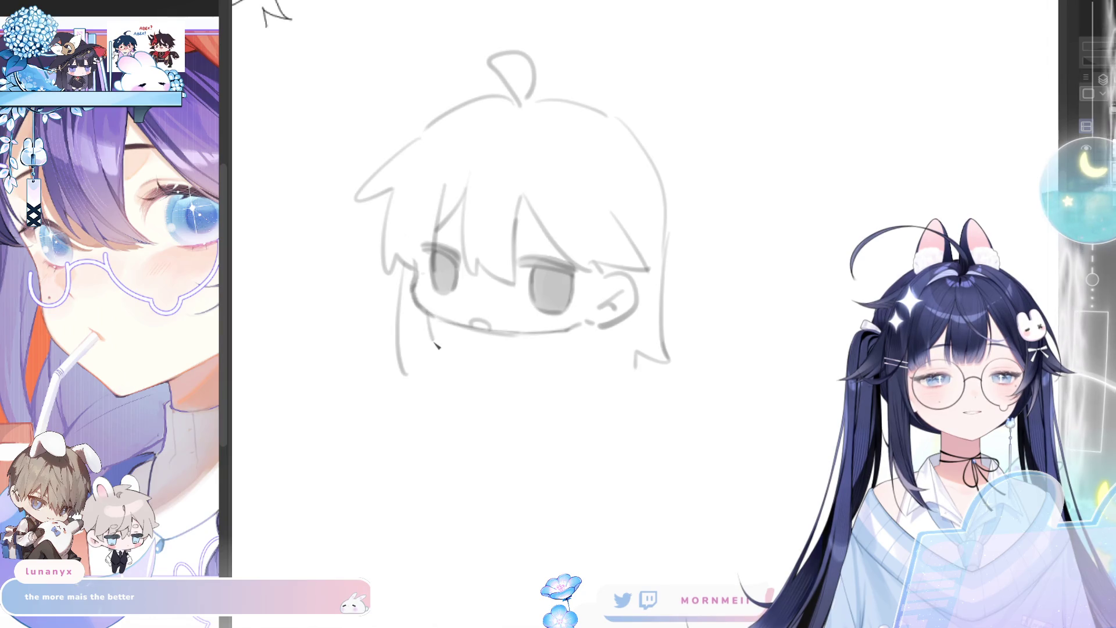
pyautogui.moveTo(424, 340); pyautogui.dragTo(428, 384)
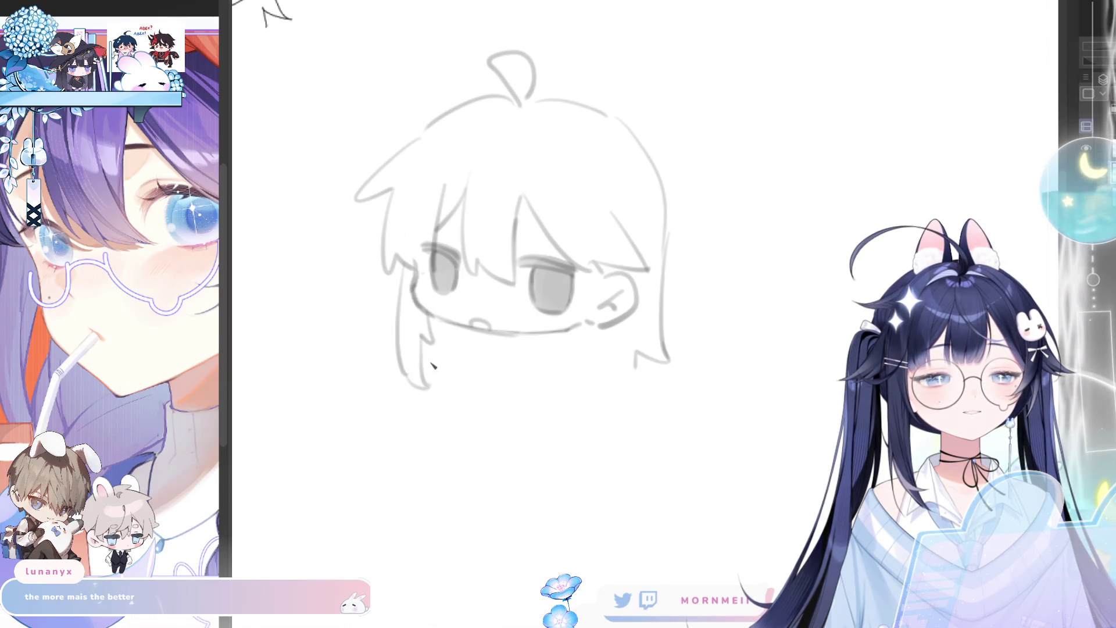
pyautogui.press('h')
pyautogui.press('h')
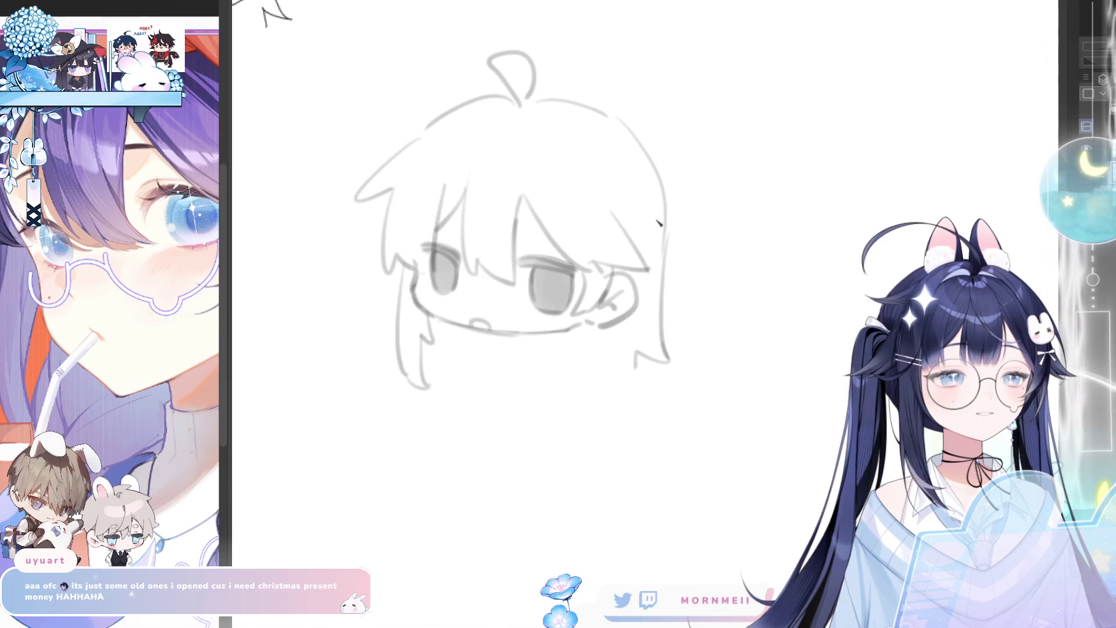
pyautogui.press('h')
pyautogui.press('h')
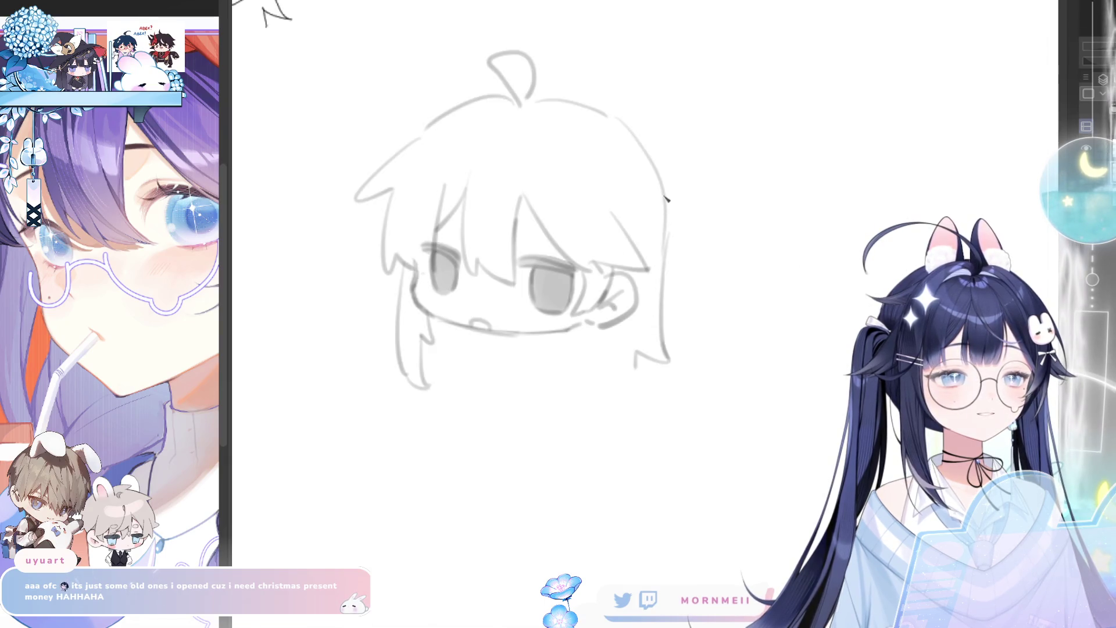
pyautogui.press('h')
pyautogui.moveTo(636, 166); pyautogui.dragTo(607, 292)
pyautogui.hotkey('ctrl', 'z')
pyautogui.press('h')
pyautogui.press('h')
pyautogui.press('h')
pyautogui.press('h')
pyautogui.press('h')
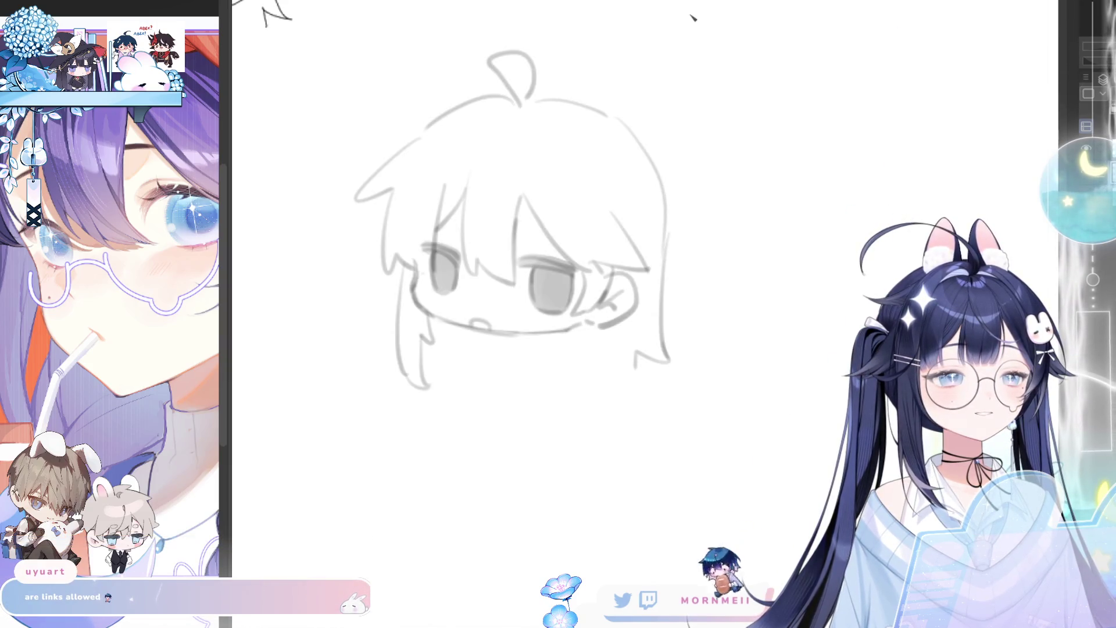
pyautogui.press('h')
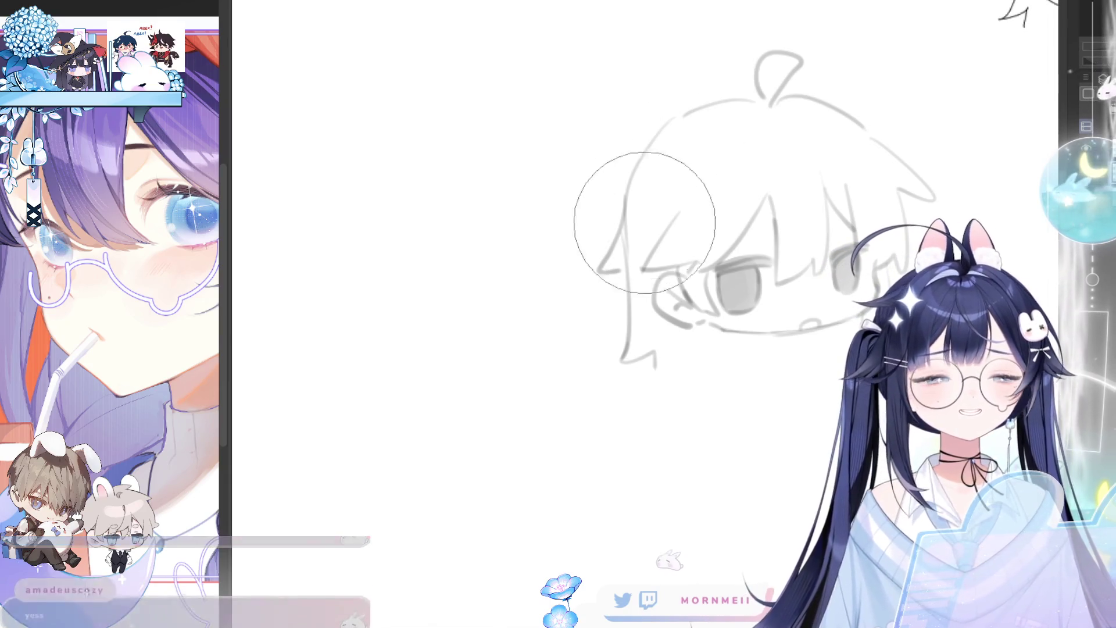
# Flip the canvas back and forth to check the sketch's balance, then zoom out to the page
pyautogui.press('m')
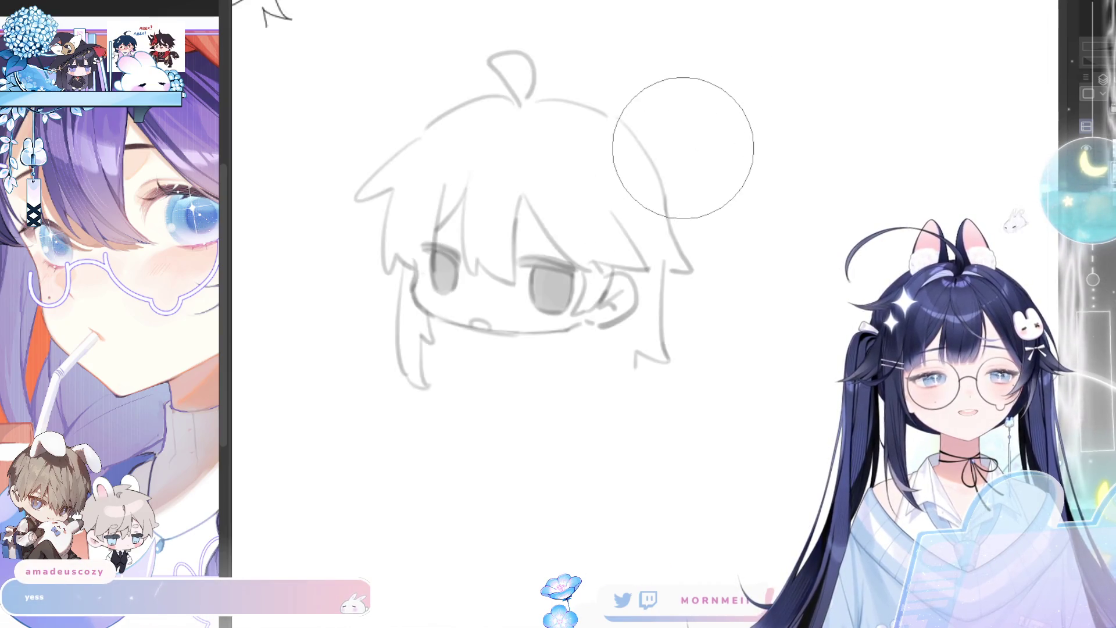
pyautogui.press('m')
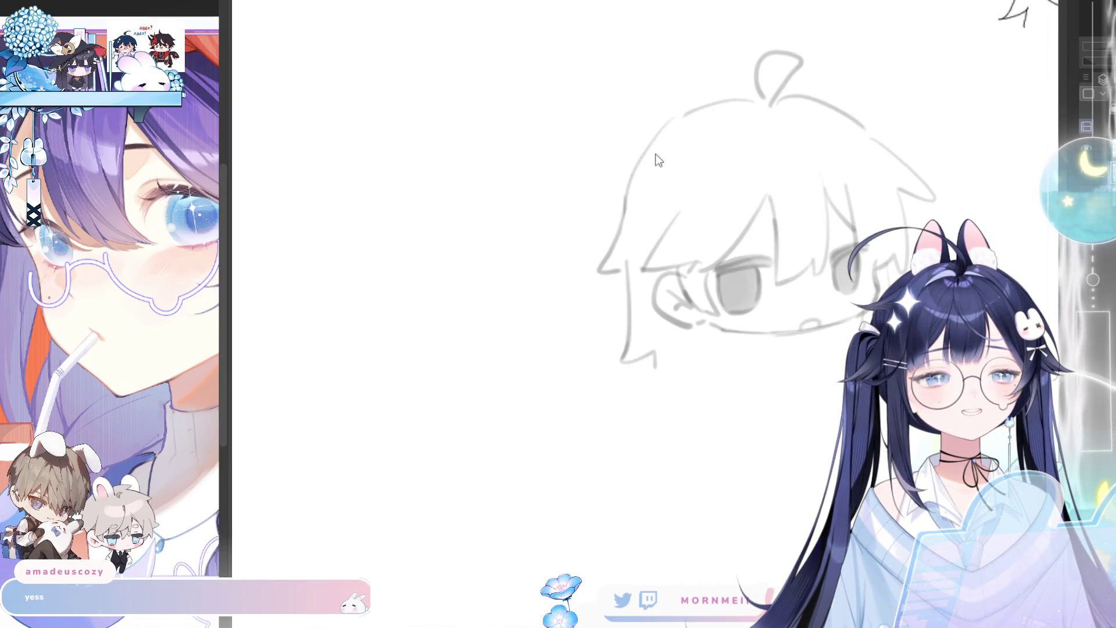
pyautogui.press('m')
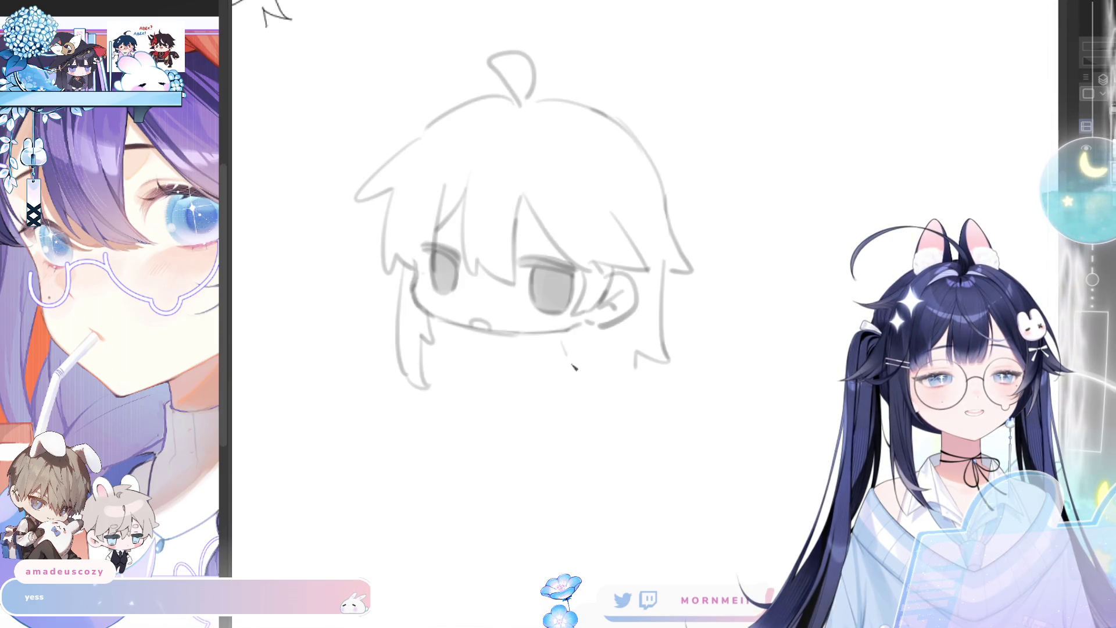
pyautogui.press('m')
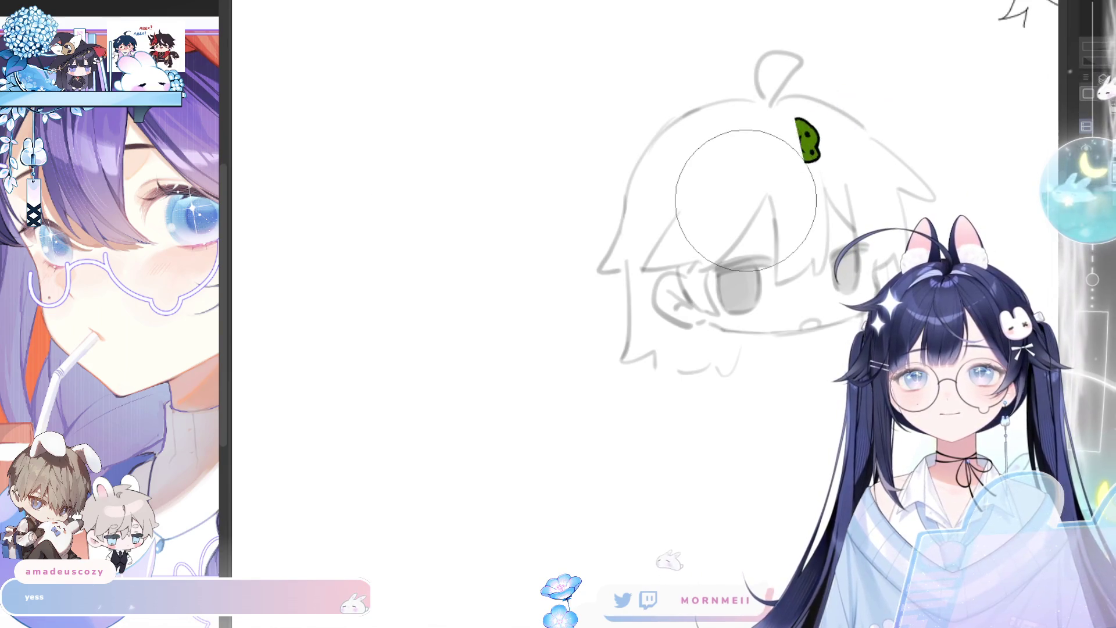
pyautogui.press('m')
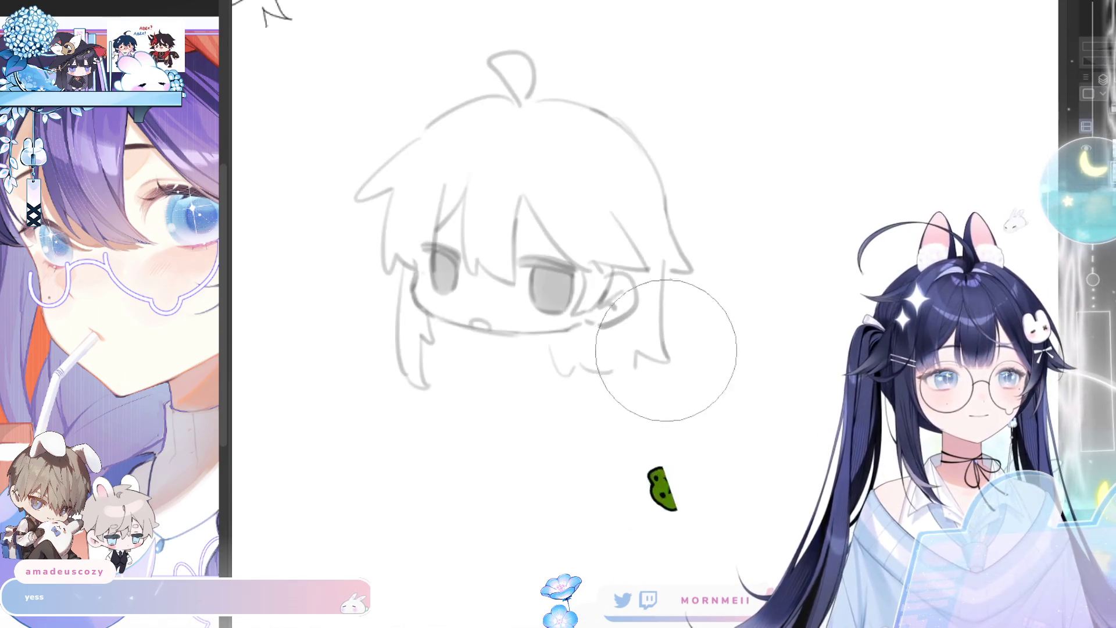
pyautogui.press('m')
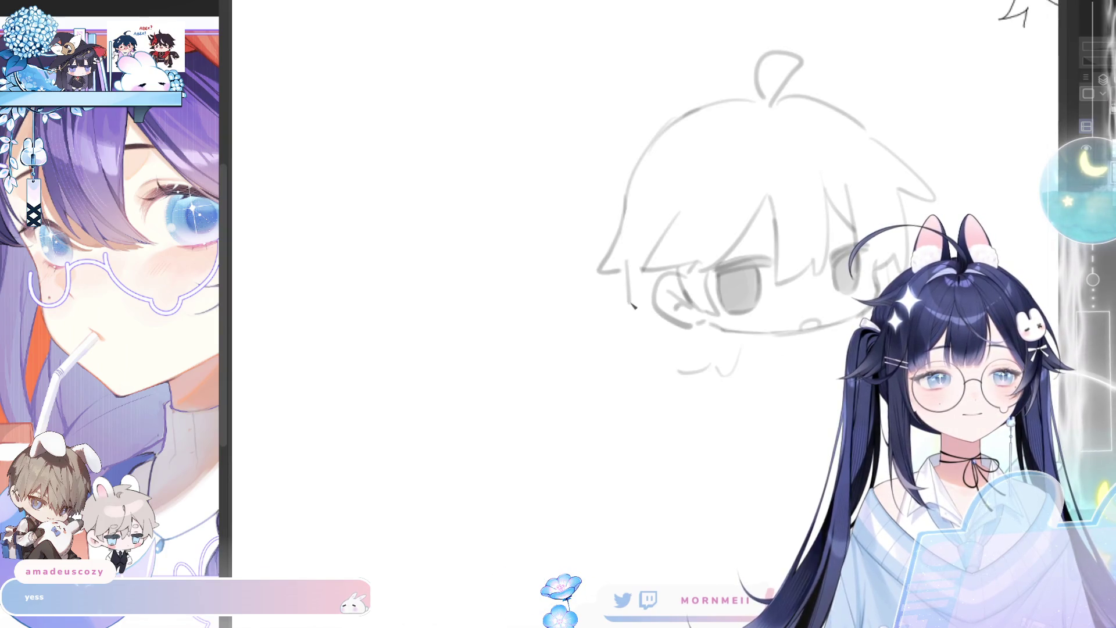
pyautogui.press('m')
pyautogui.press('m')
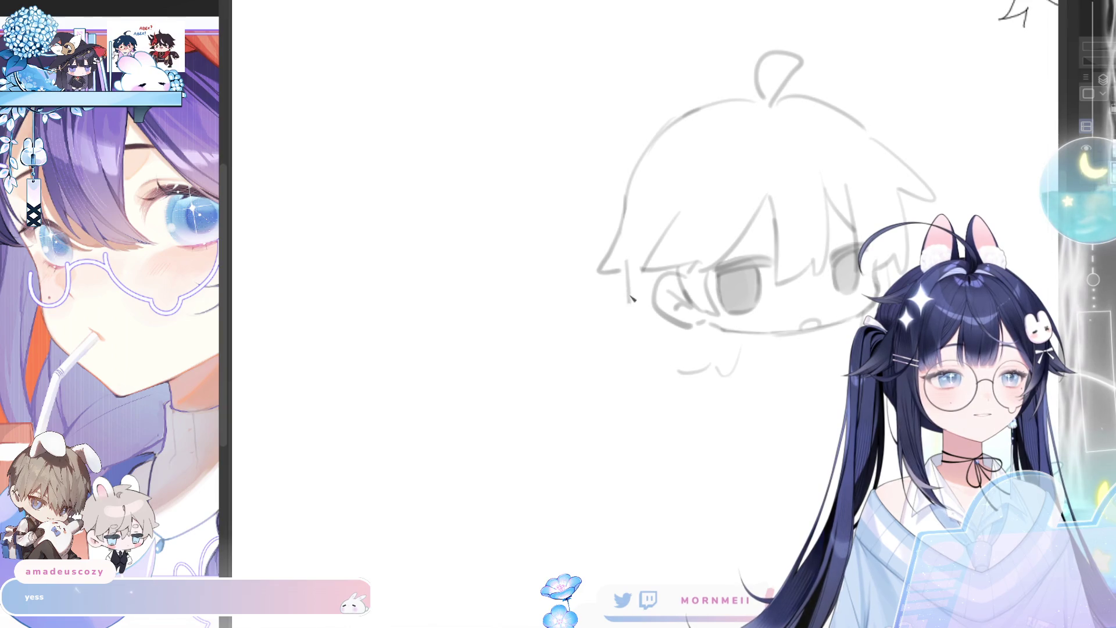
pyautogui.press('m')
pyautogui.press('m')
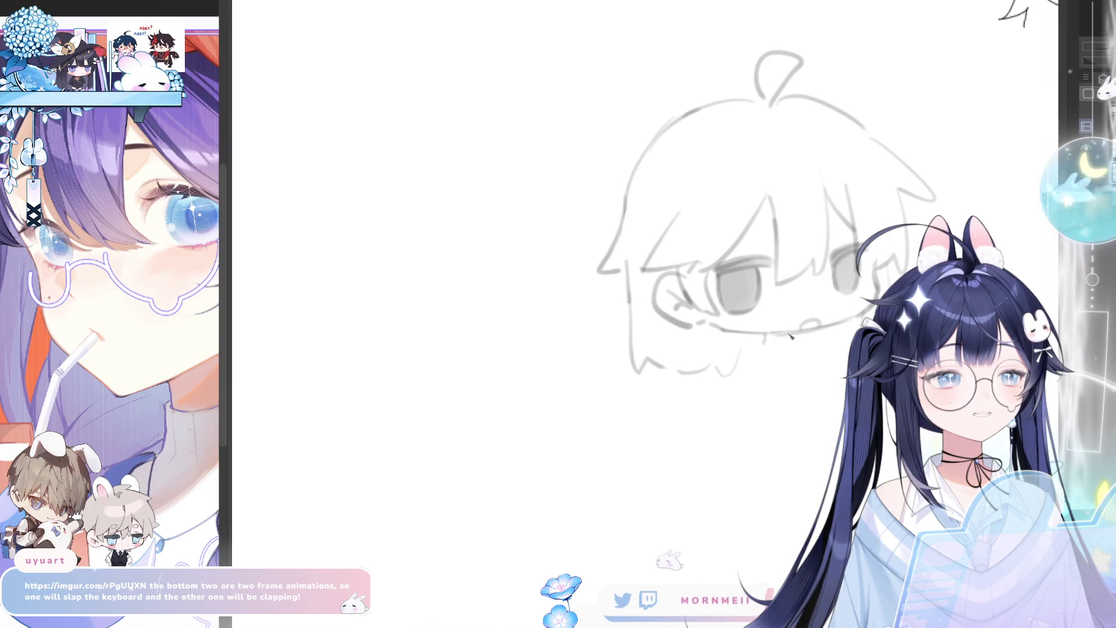
pyautogui.press('h')
pyautogui.press('h')
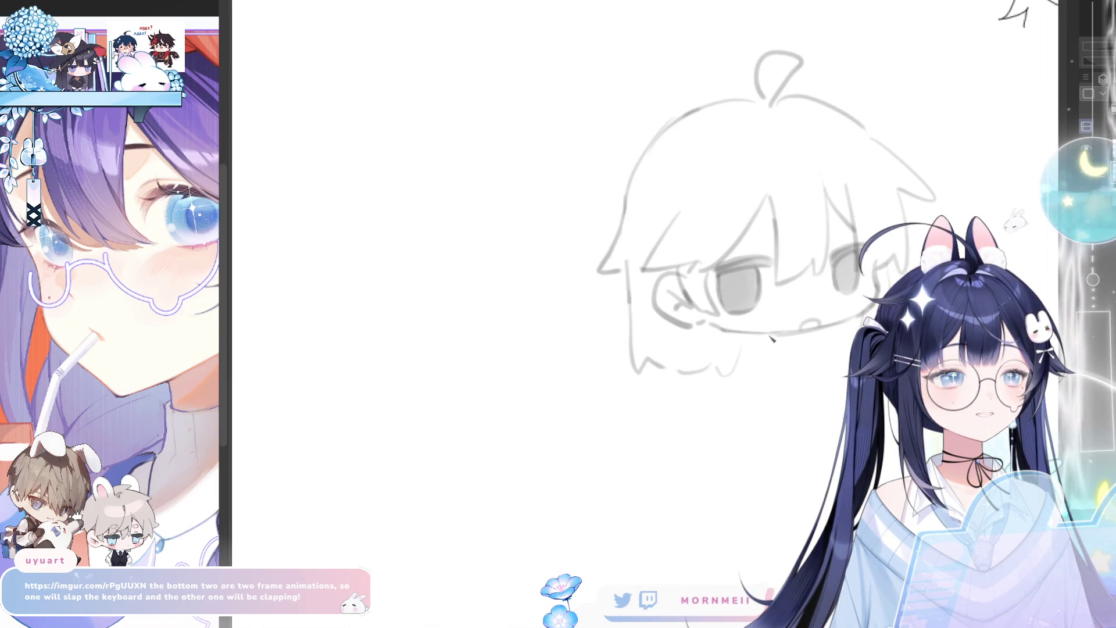
pyautogui.scroll(-3, 867, 260)
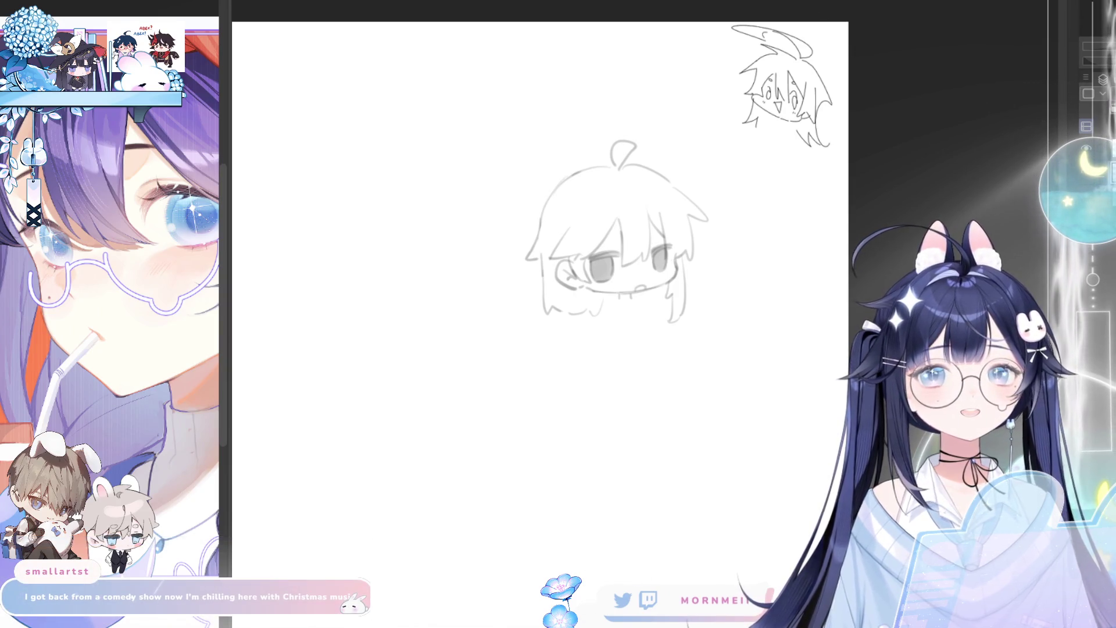
# Bring the emote grid and signature into view and draw a blue arrow from signature to emote
pyautogui.scroll(-2, 407, 176)
pyautogui.scroll(5, 535, 242)
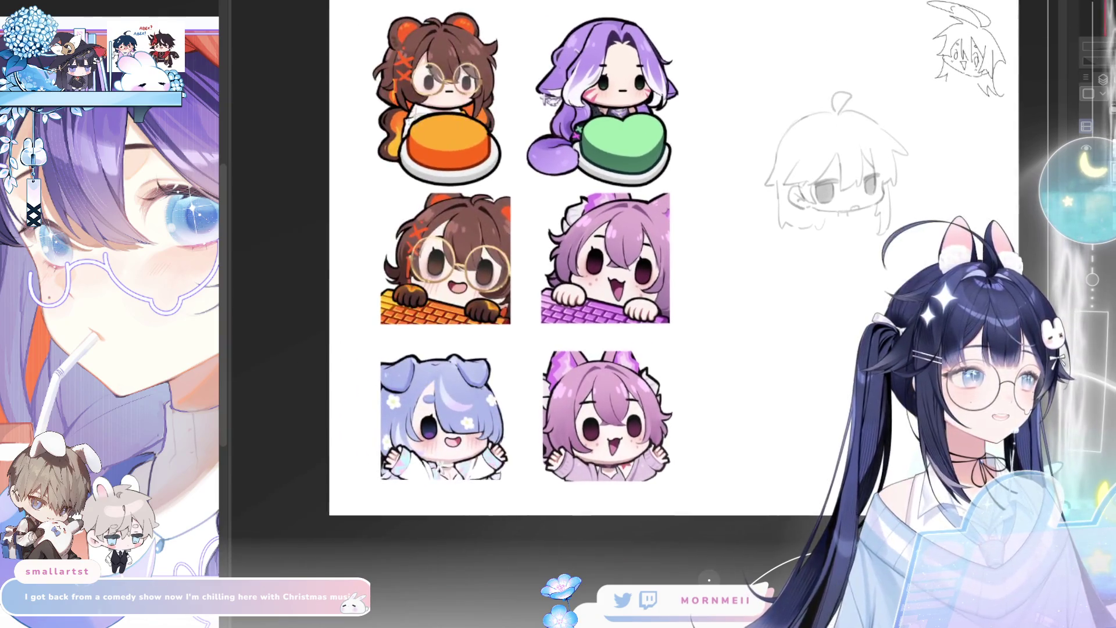
pyautogui.scroll(-2, 535, 242)
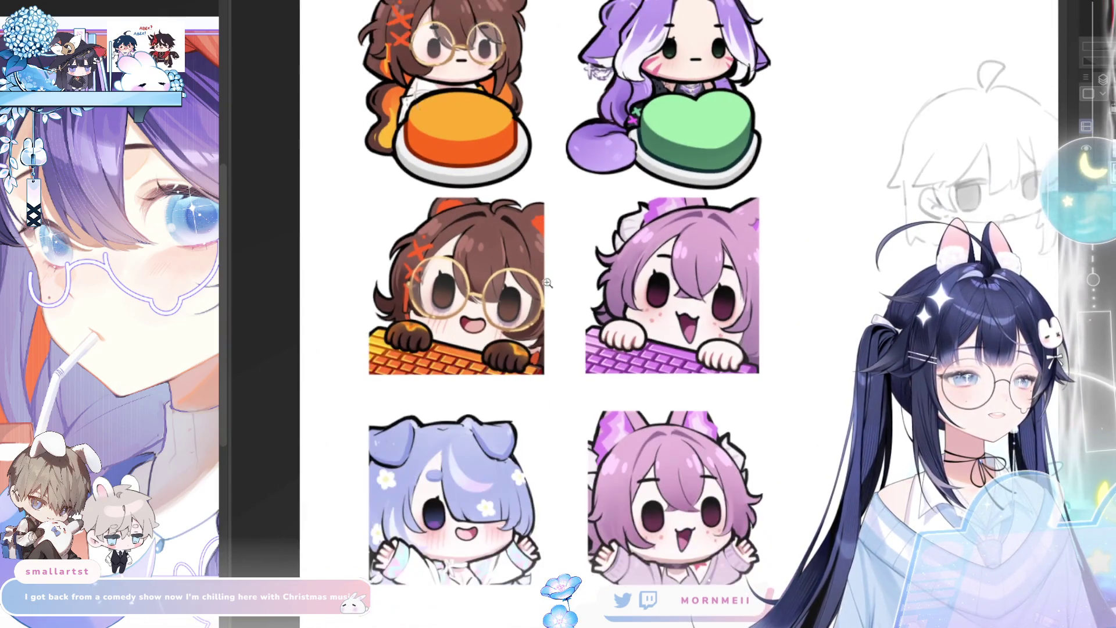
pyautogui.scroll(1, 561, 363)
pyautogui.scroll(2, 562, 363)
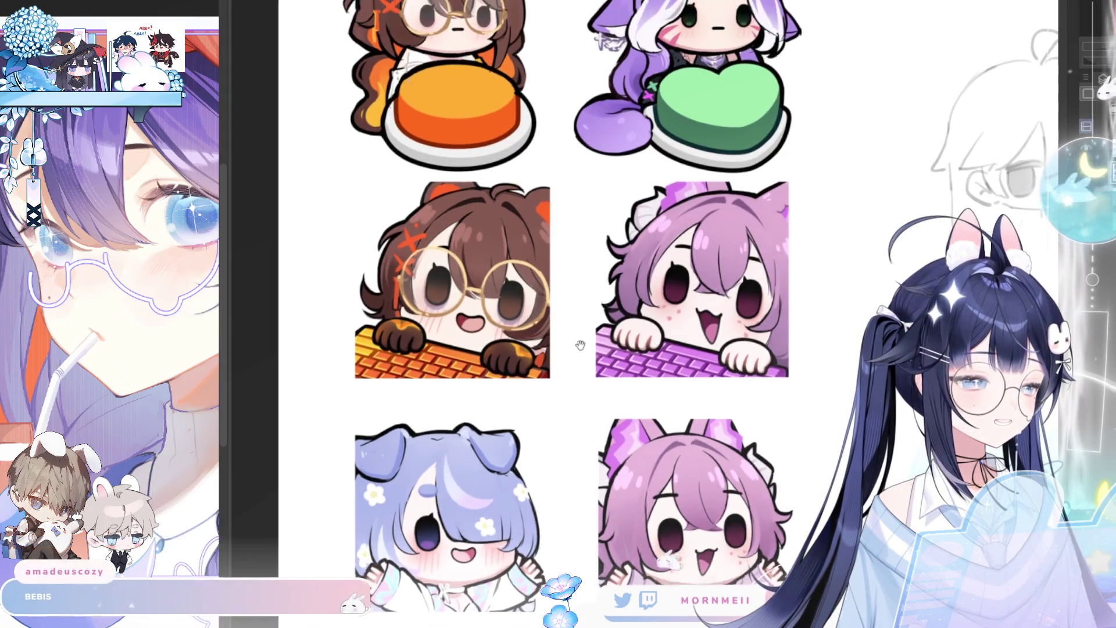
pyautogui.moveTo(564, 285); pyautogui.dragTo(557, 317)
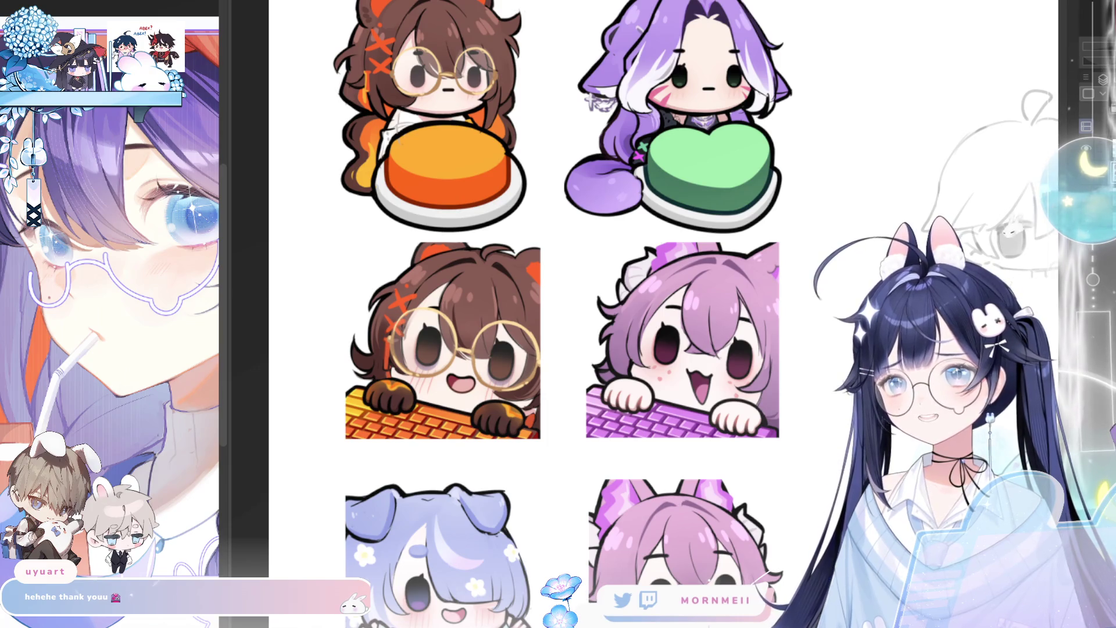
pyautogui.moveTo(916, 381); pyautogui.dragTo(767, 292)
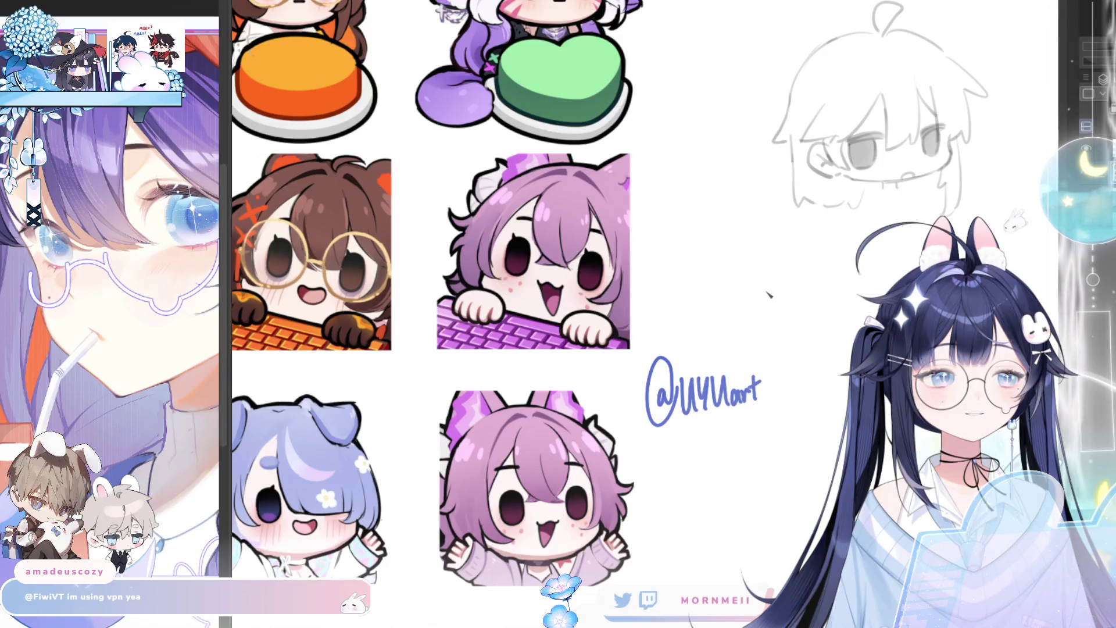
pyautogui.moveTo(706, 334); pyautogui.dragTo(665, 294)
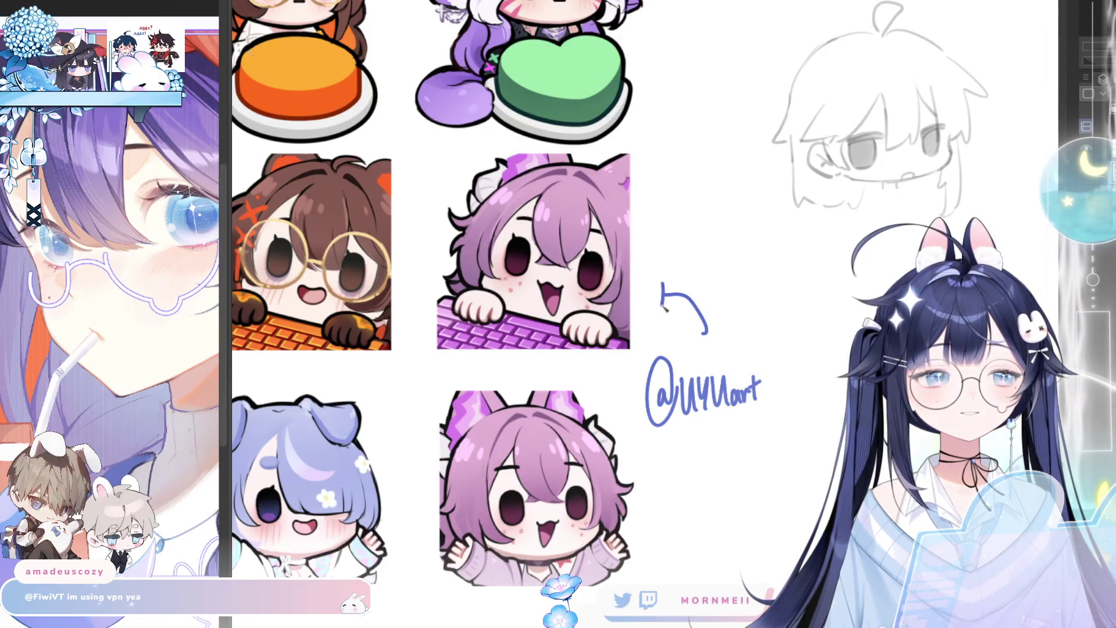
pyautogui.scroll(-3, 797, 292)
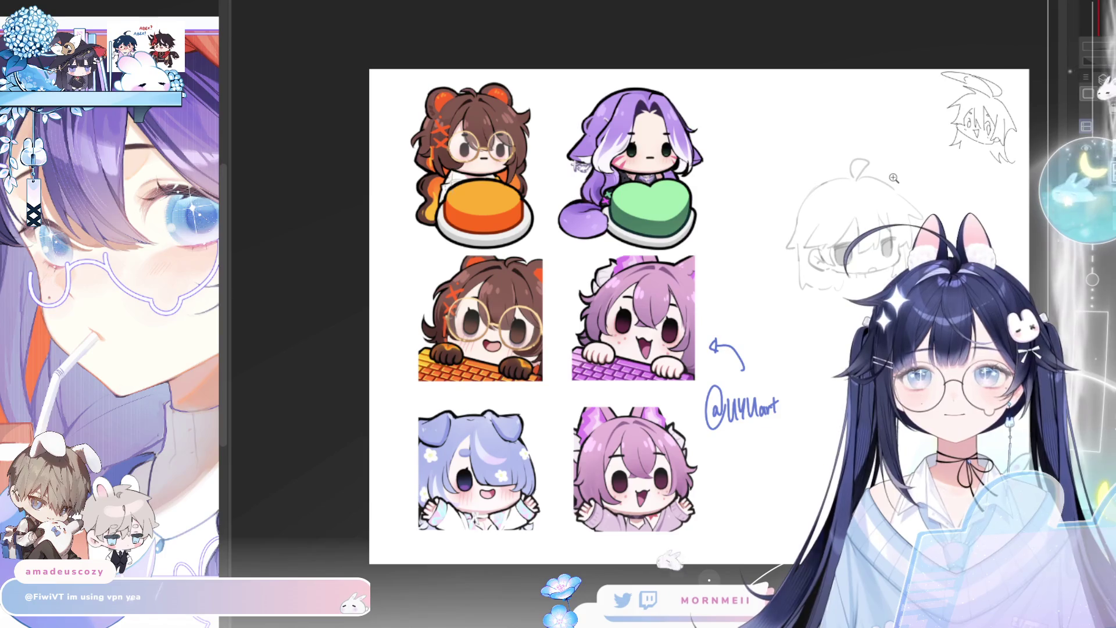
# Zoom in and out over the emote sheet, then hide it to reveal the chibi sketch
pyautogui.scroll(2, 752, 409)
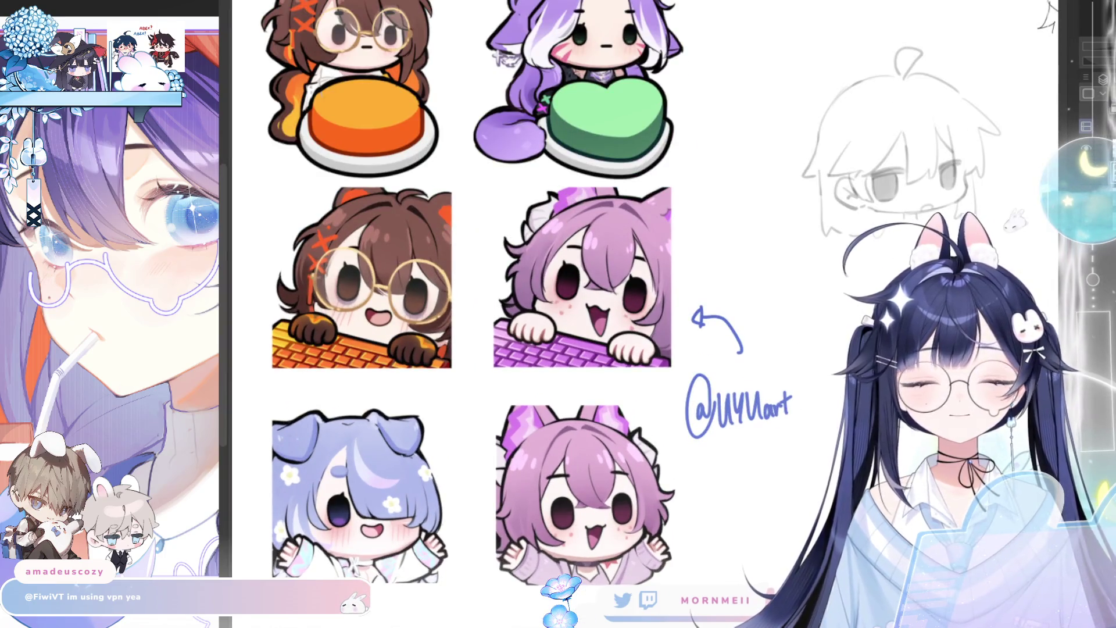
pyautogui.scroll(2, 818, 393)
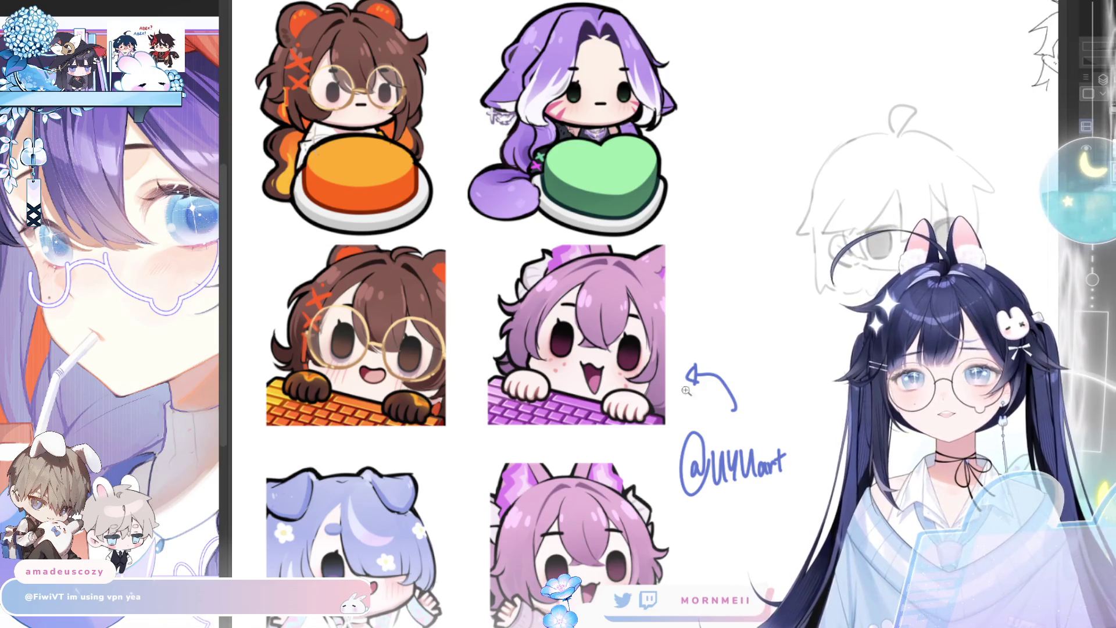
pyautogui.scroll(-1, 461, 284)
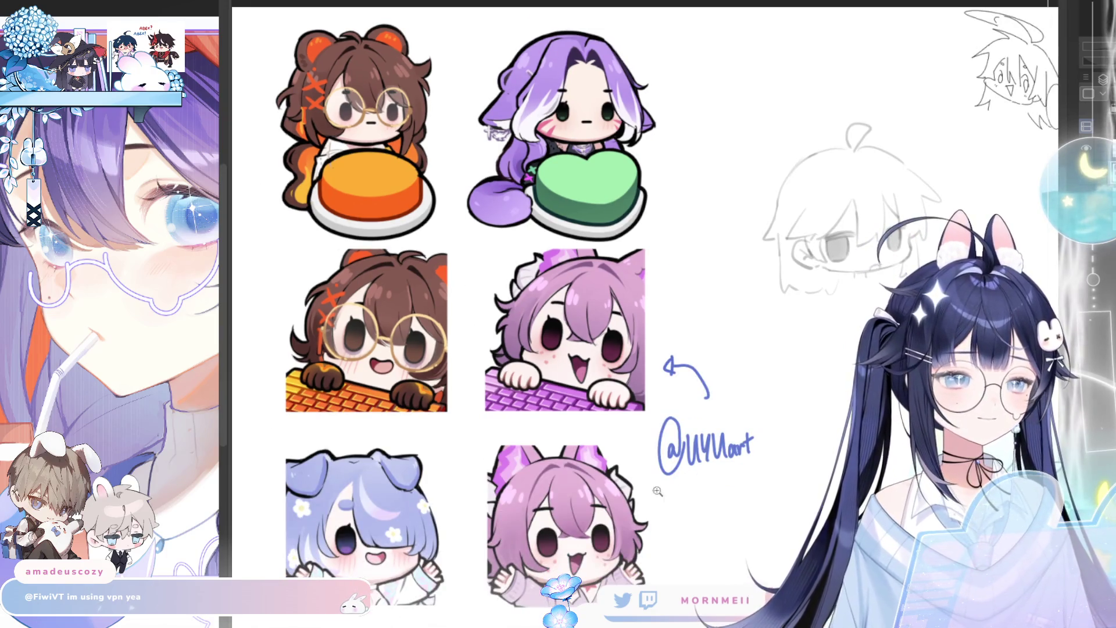
pyautogui.scroll(-1, 507, 205)
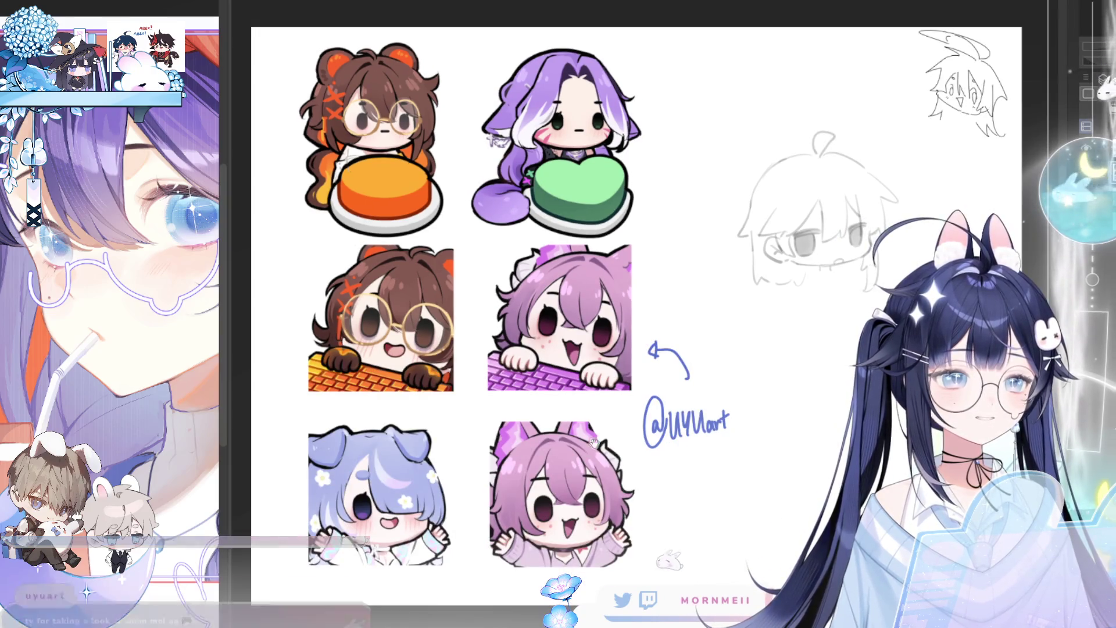
pyautogui.scroll(-2, 603, 383)
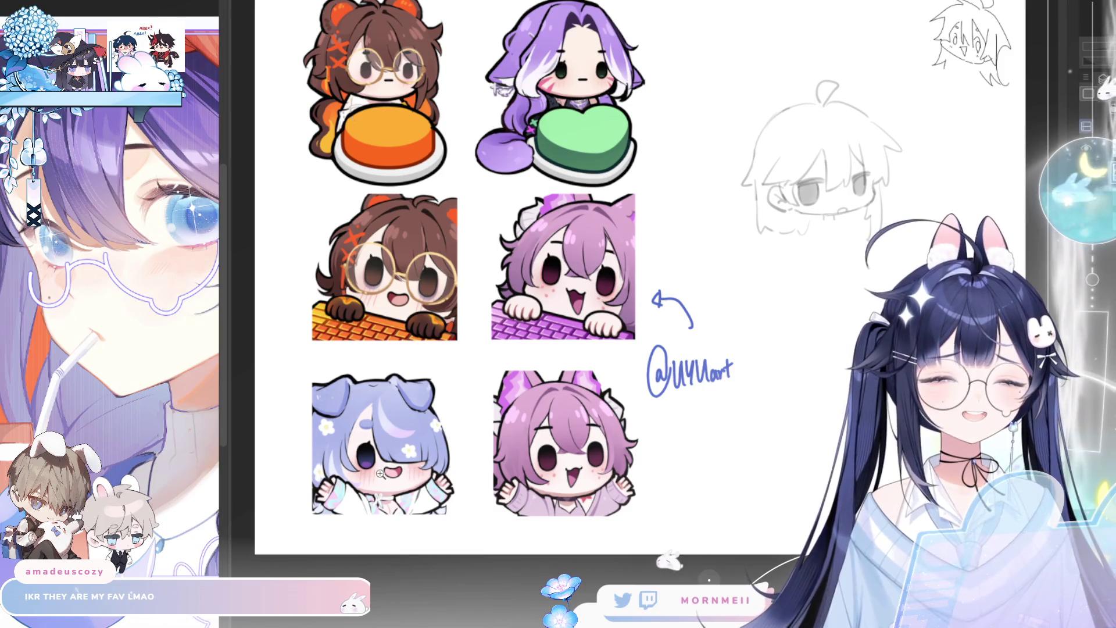
pyautogui.scroll(-1, 422, 555)
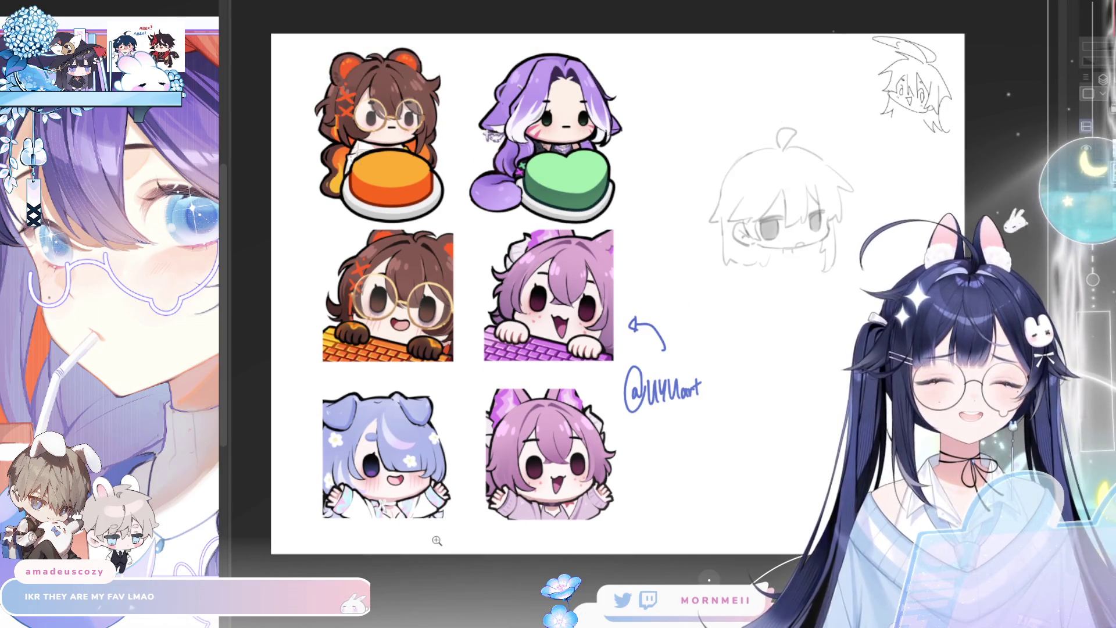
pyautogui.scroll(1, 438, 540)
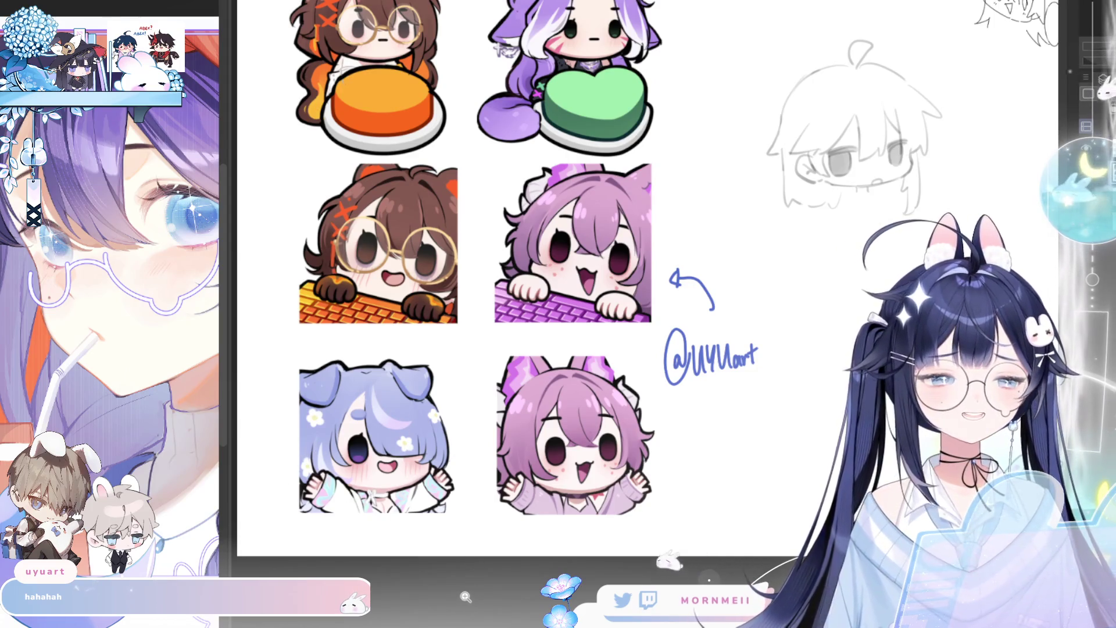
pyautogui.scroll(-2, 425, 465)
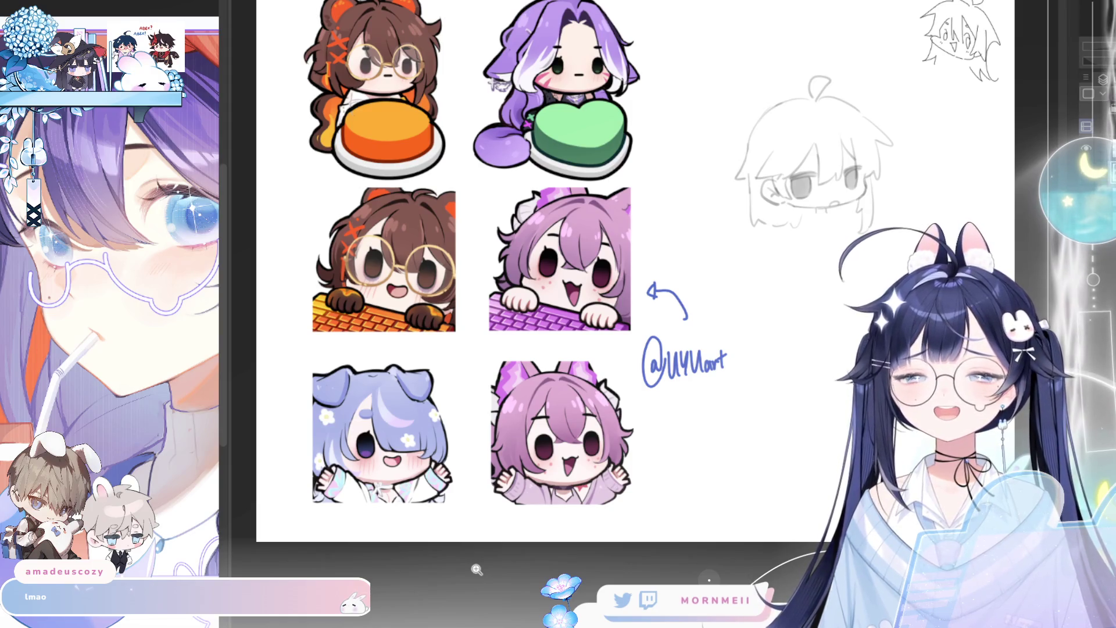
pyautogui.scroll(-1, 477, 321)
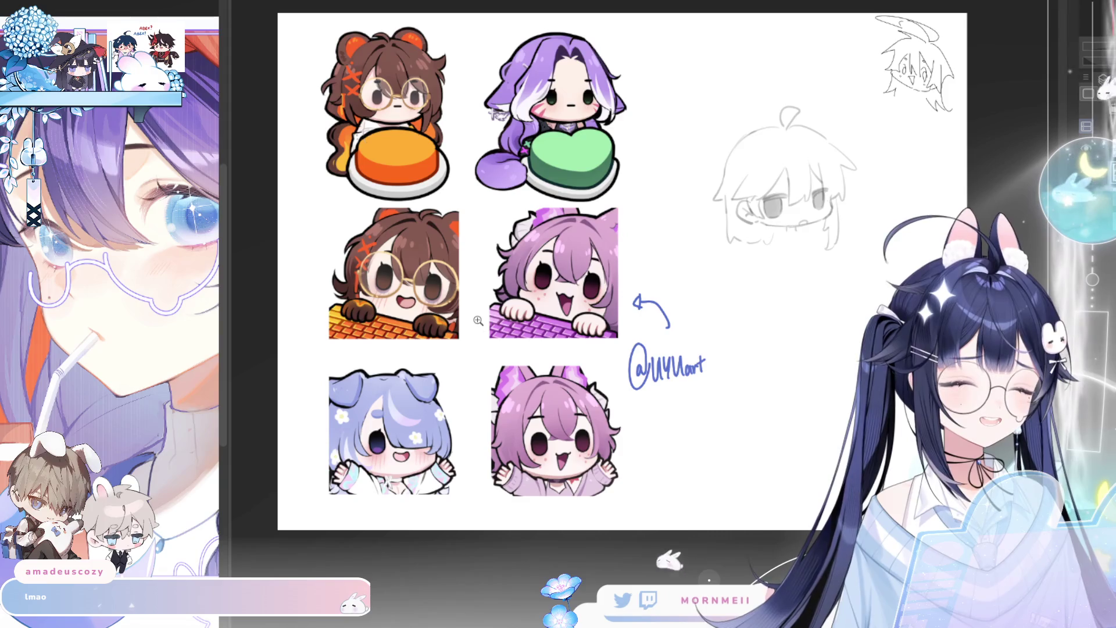
pyautogui.scroll(1, 478, 320)
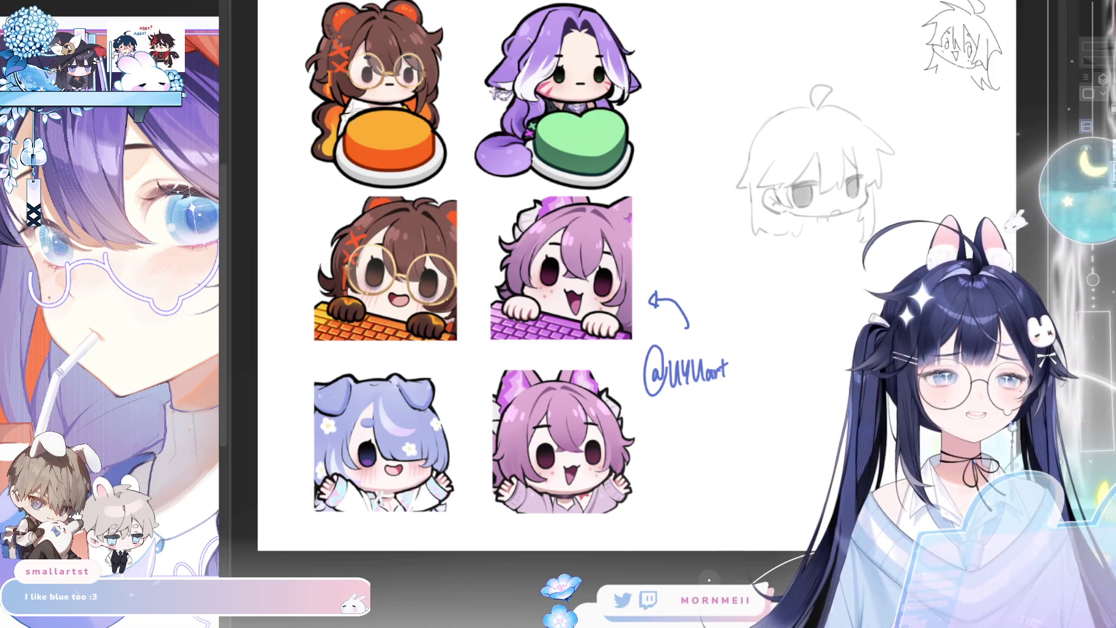
pyautogui.click(462, 65)
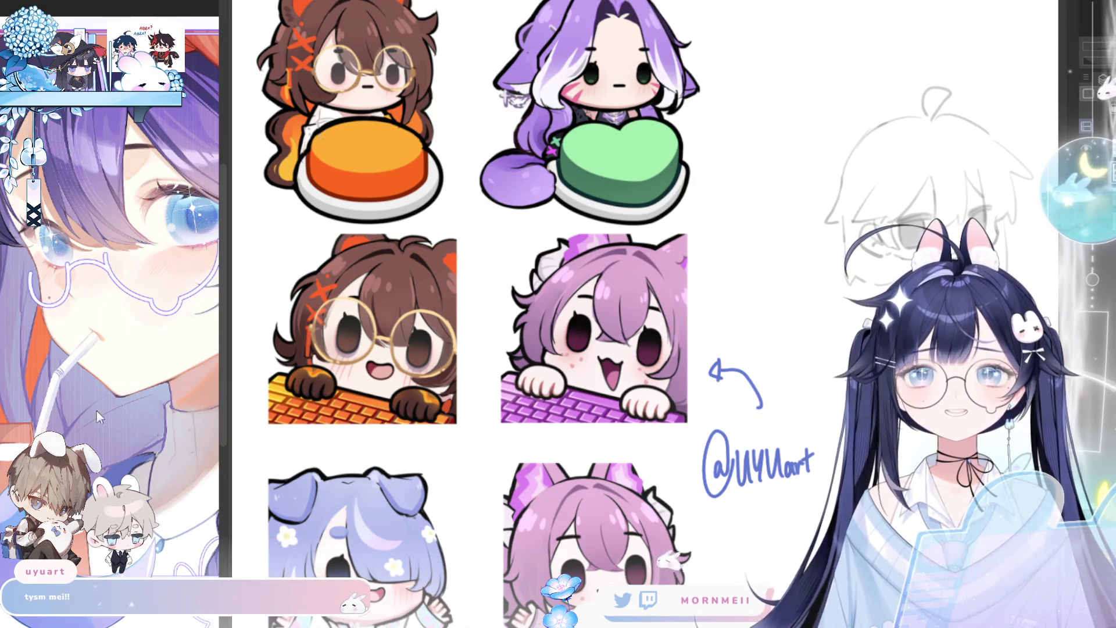
pyautogui.scroll(-1, 557, 275)
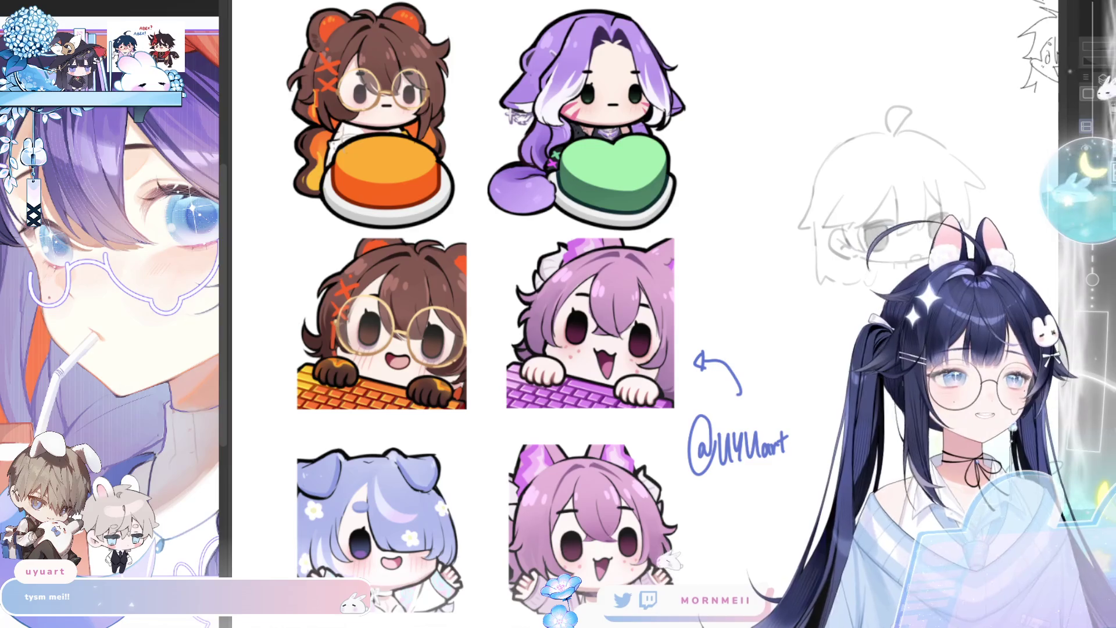
pyautogui.hotkey('ctrl', 'z')
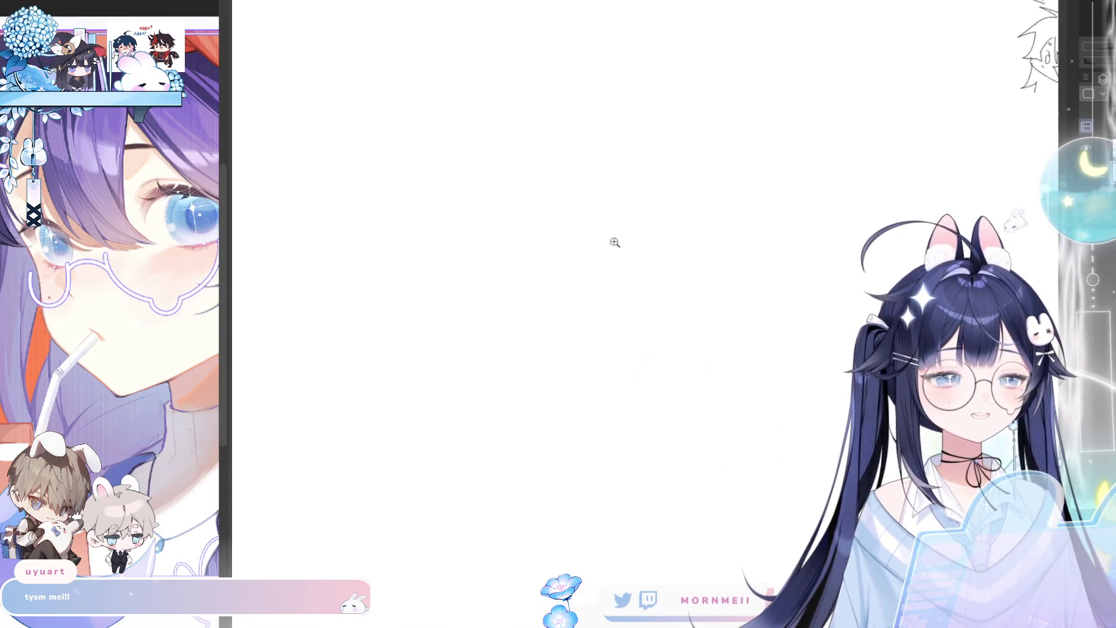
# Pan and zoom the view to reposition it over the canvas
pyautogui.scroll(-3, 612, 250)
pyautogui.moveTo(772, 114); pyautogui.dragTo(640, 120)
pyautogui.scroll(3, 643, 277)
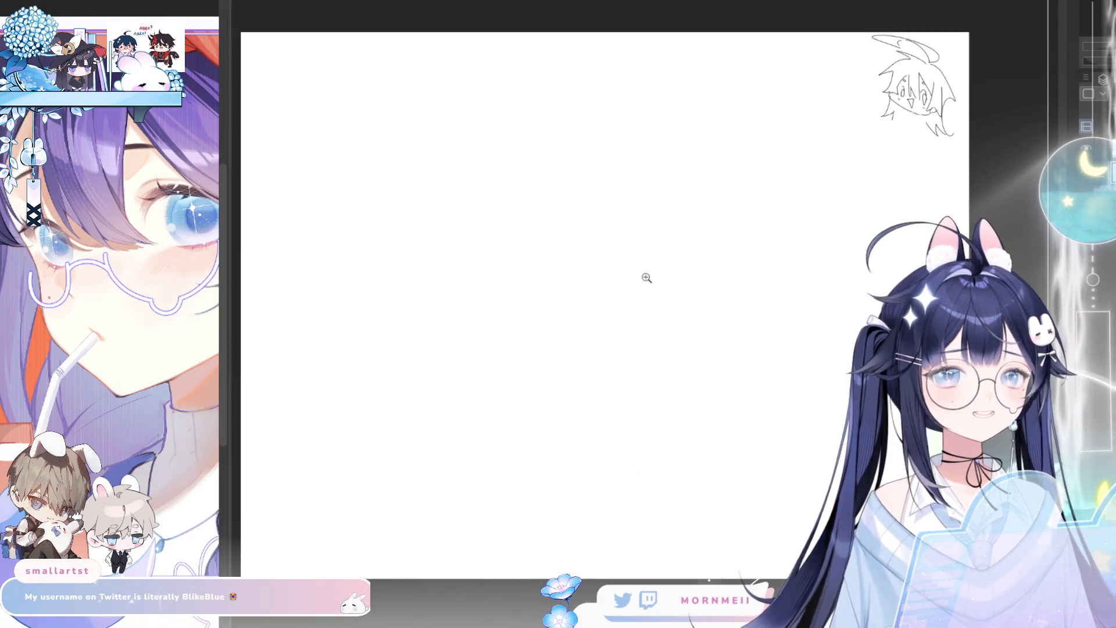
pyautogui.scroll(2, 649, 239)
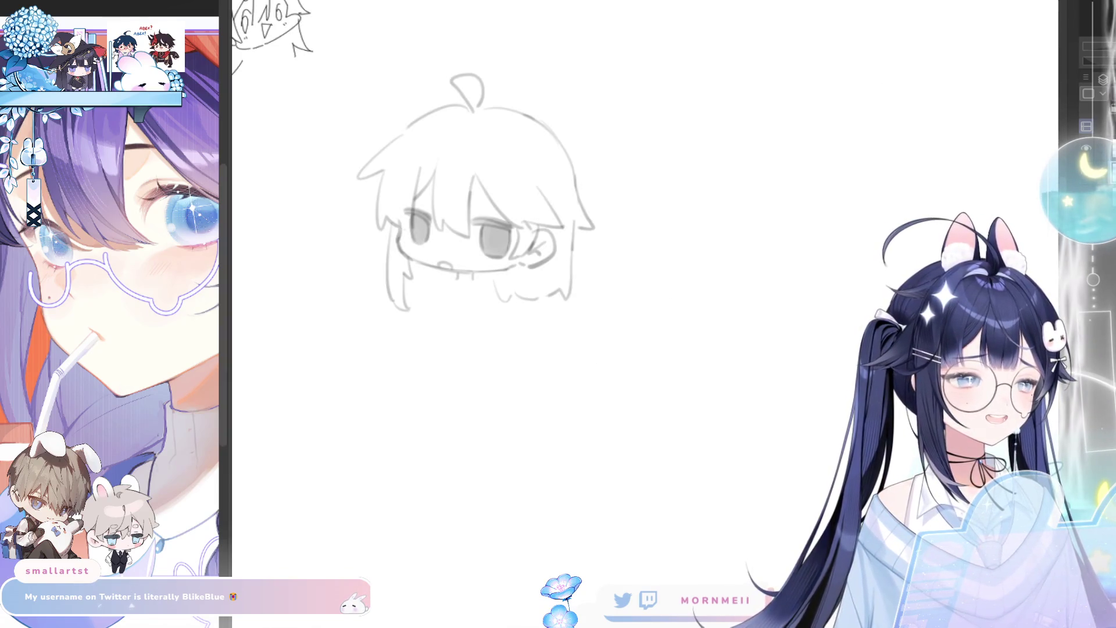
pyautogui.scroll(-3, 725, 201)
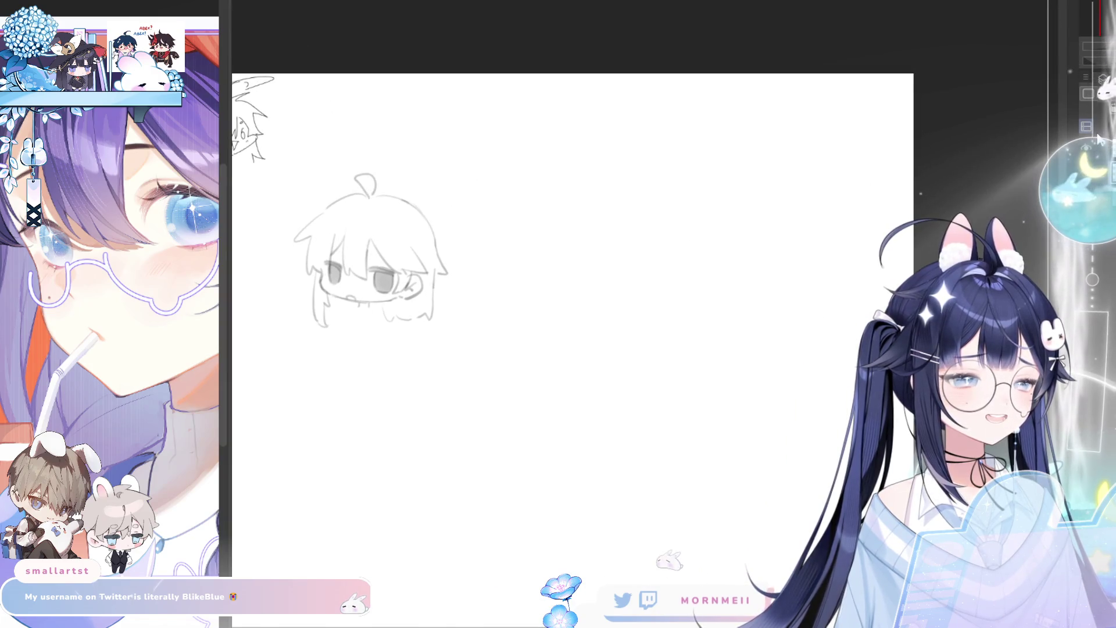
pyautogui.scroll(-1, 401, 233)
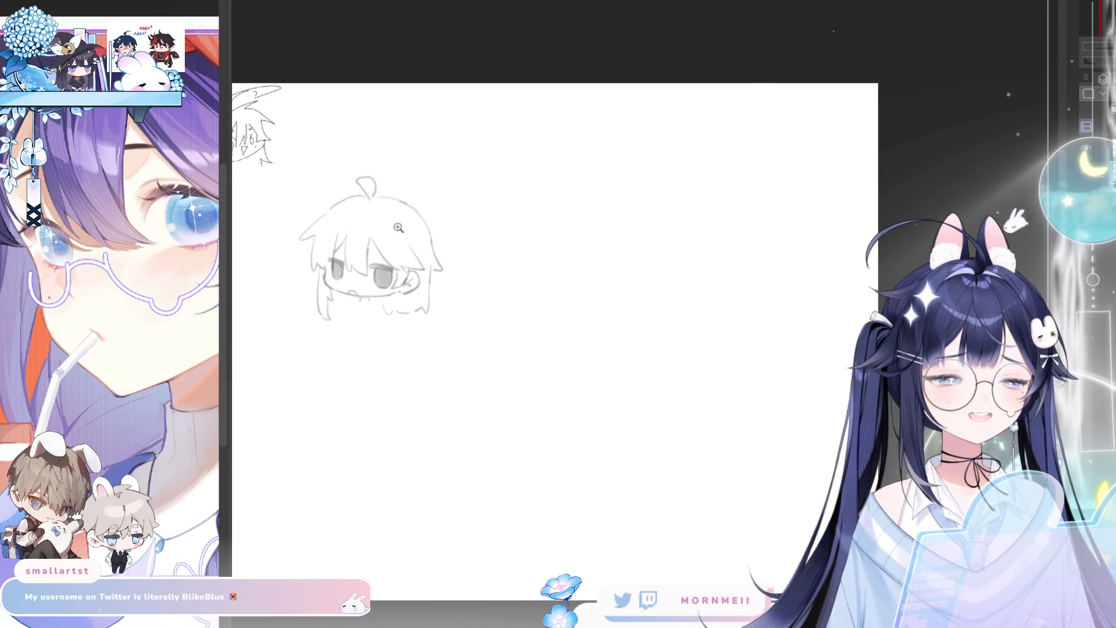
pyautogui.moveTo(483, 283); pyautogui.dragTo(728, 277)
pyautogui.scroll(5, 707, 312)
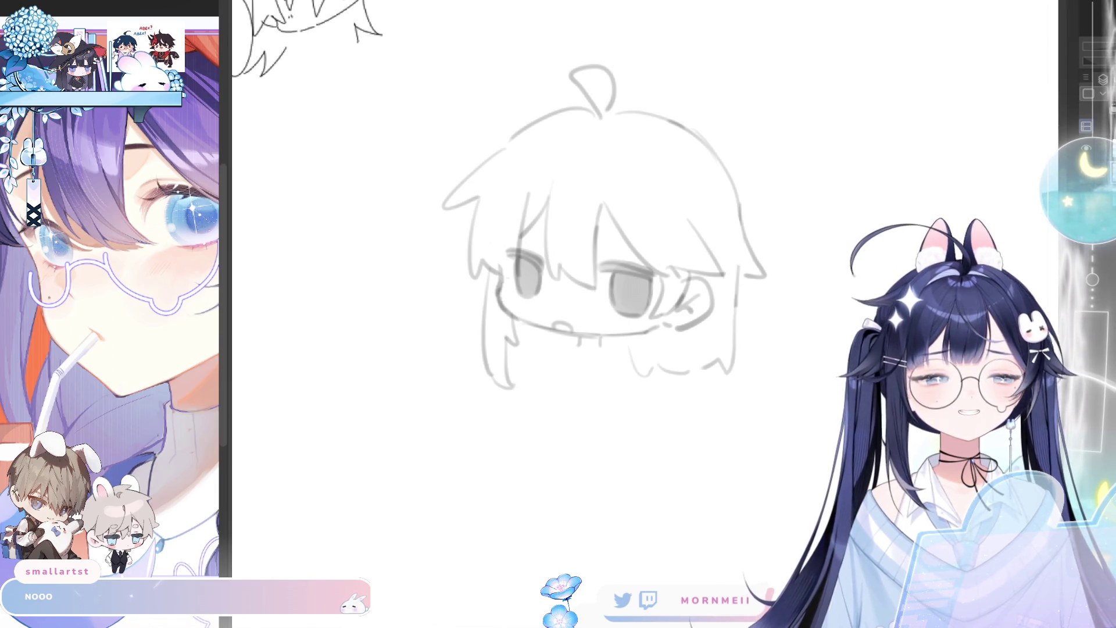
# Zoom around and mirror-check the chibi head sketch, then hide it
pyautogui.keyDown('alt'); pyautogui.click(645, 230); pyautogui.keyUp('alt')
pyautogui.press('h')
pyautogui.press('h')
pyautogui.click(683, 230)
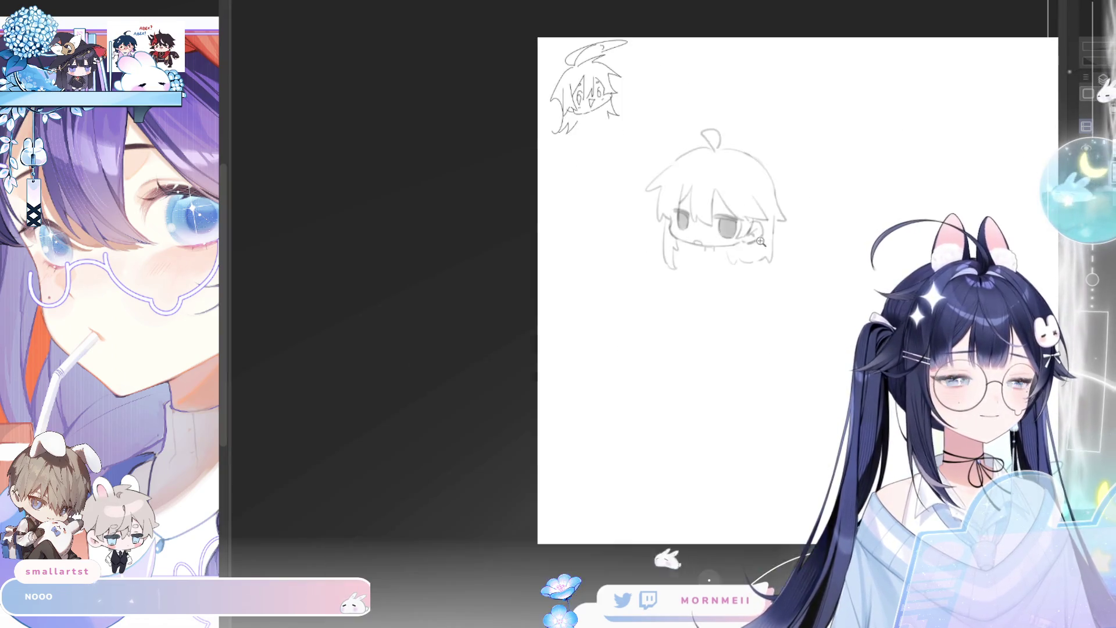
pyautogui.hotkey('ctrl', '0')
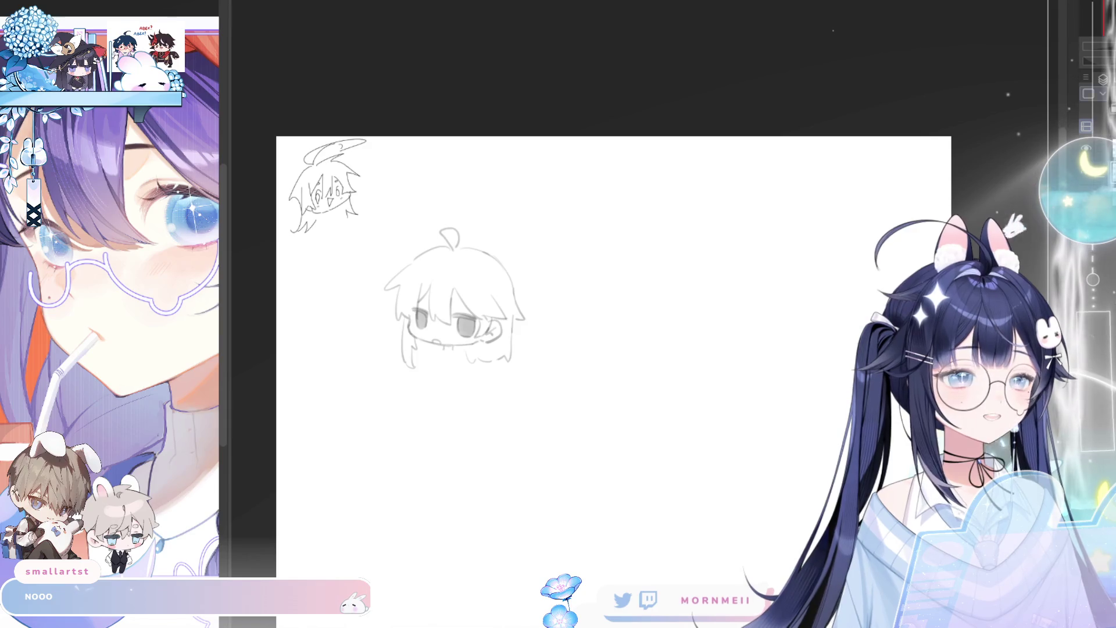
pyautogui.click(470, 340)
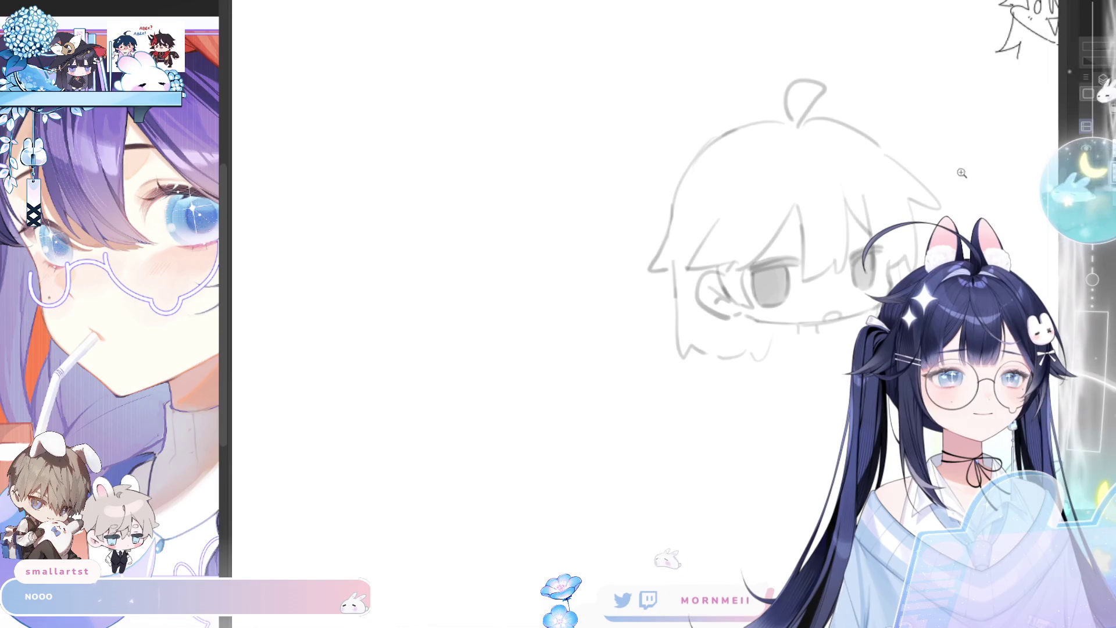
pyautogui.keyDown('alt'); pyautogui.click(461, 329); pyautogui.keyUp('alt')
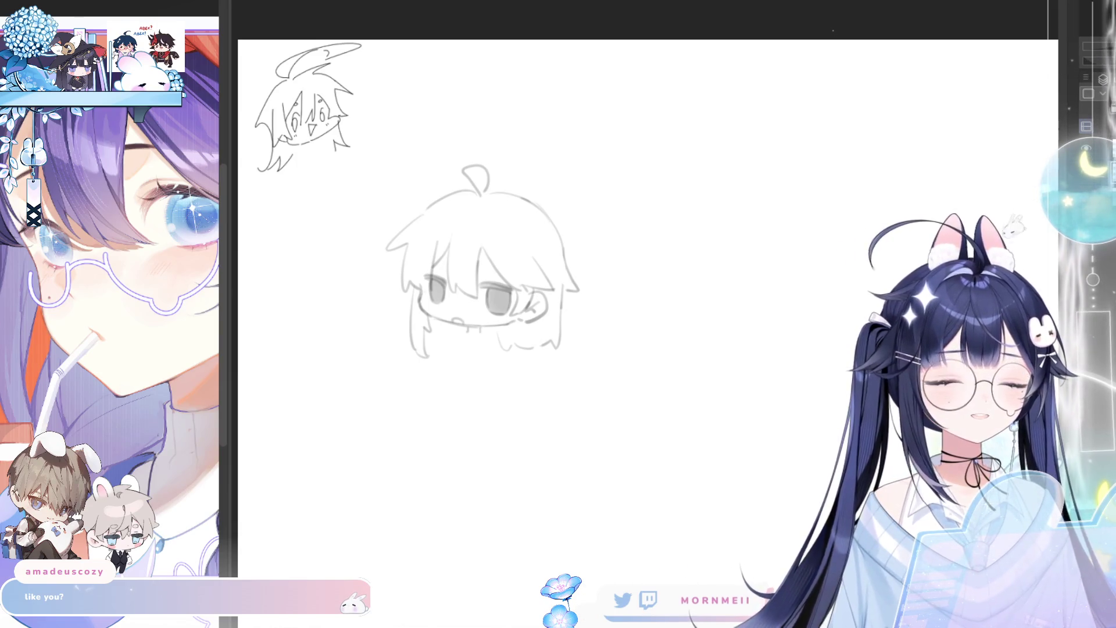
pyautogui.click(590, 262)
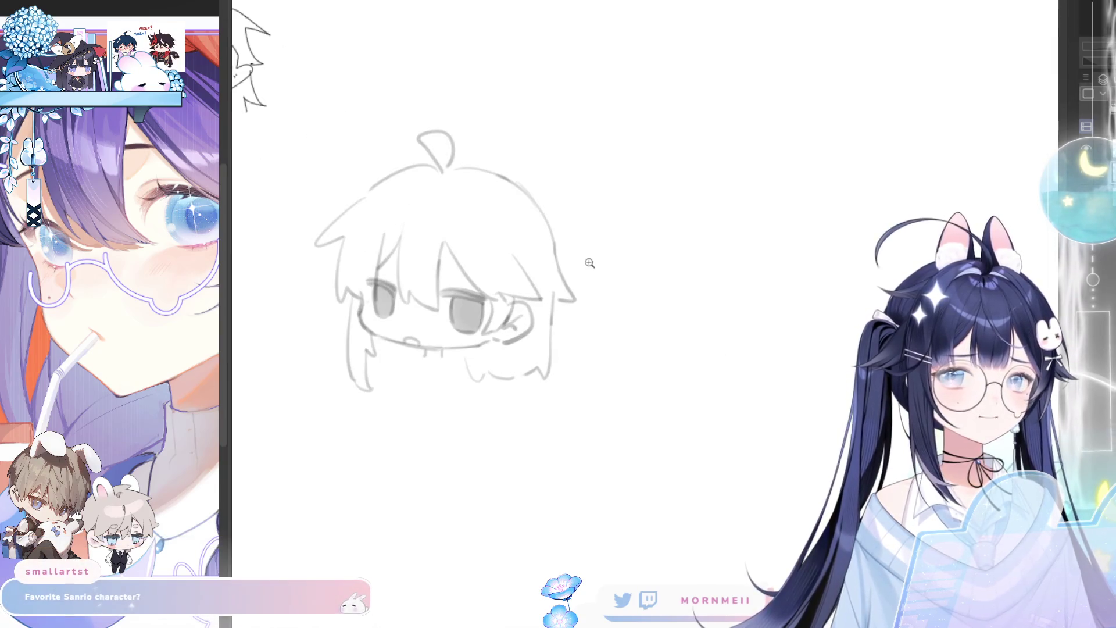
pyautogui.press('Delete')
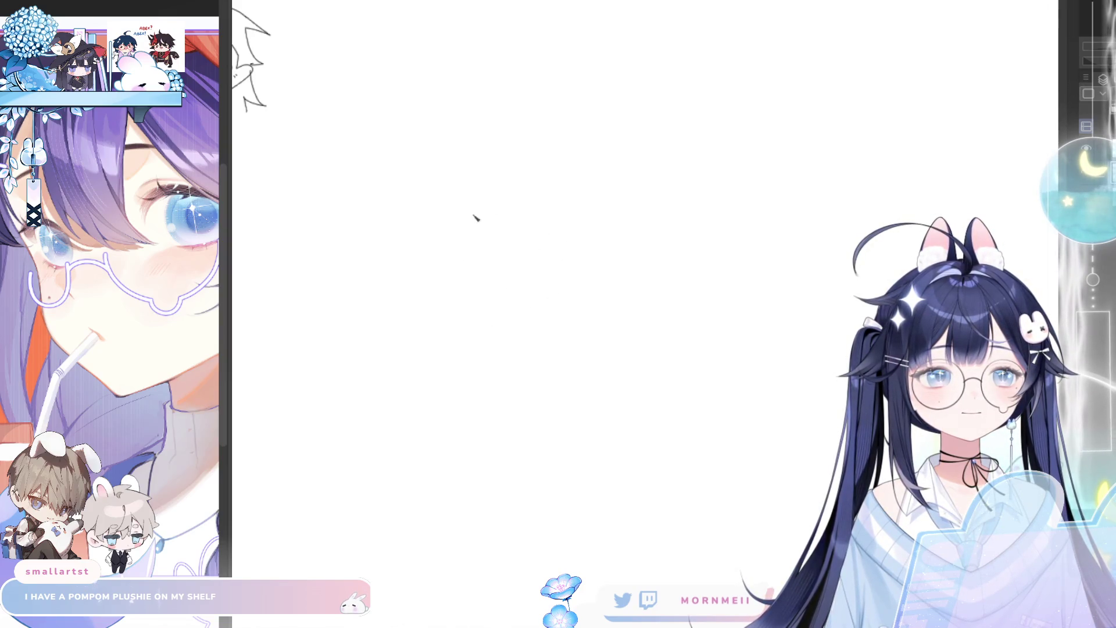
# Draw a faint head circle, then add both cheeks, the jawline, a right ear and a shaded left eye
pyautogui.moveTo(549, 196); pyautogui.dragTo(491, 213)
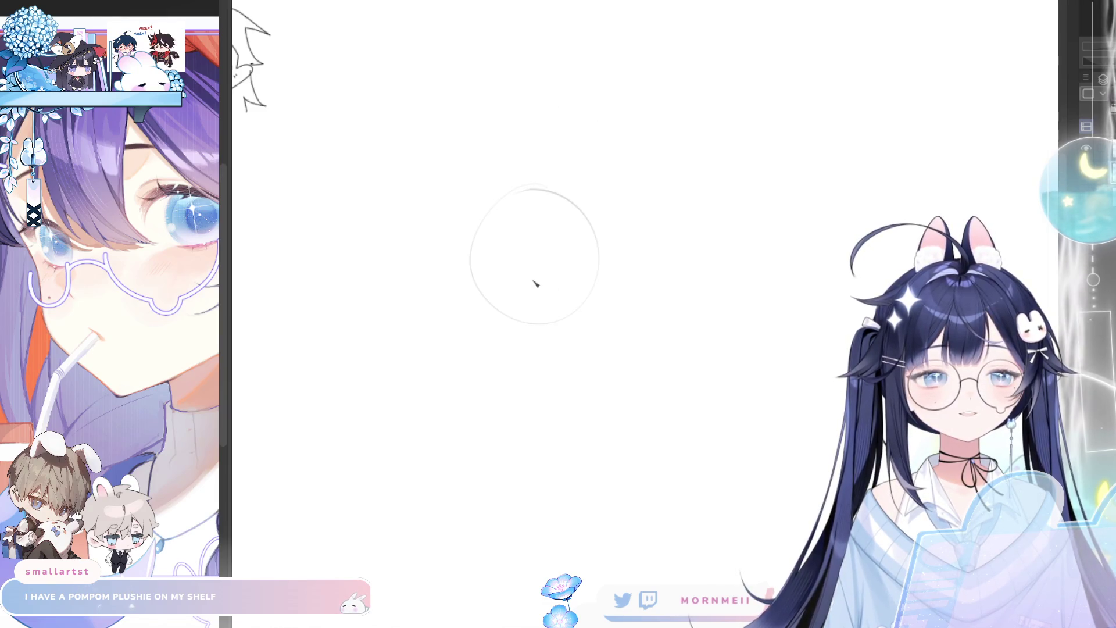
pyautogui.scroll(3, 582, 279)
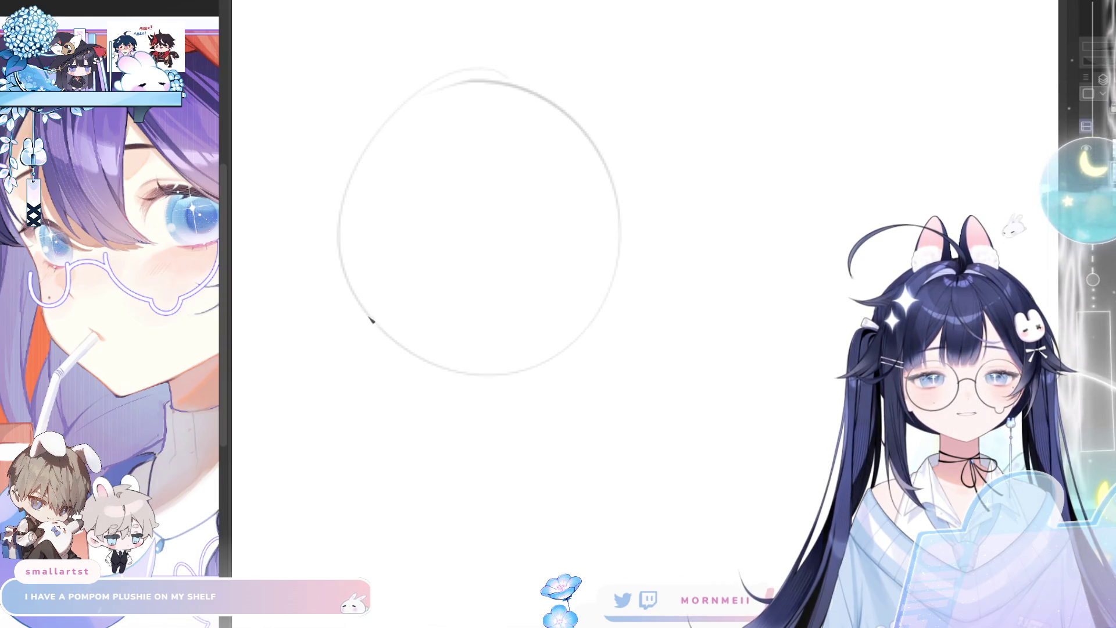
pyautogui.moveTo(356, 299)
pyautogui.mouseDown()
pyautogui.moveTo(372, 361)
pyautogui.moveTo(465, 405)
pyautogui.mouseUp()
pyautogui.moveTo(382, 371); pyautogui.dragTo(478, 404)
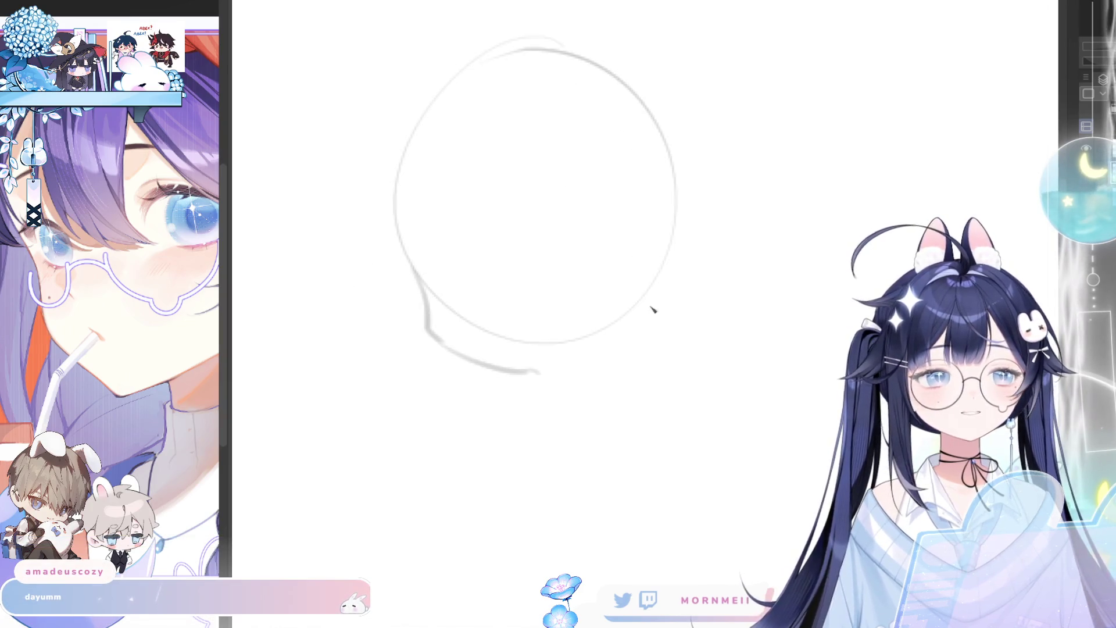
pyautogui.moveTo(622, 339); pyautogui.dragTo(557, 370)
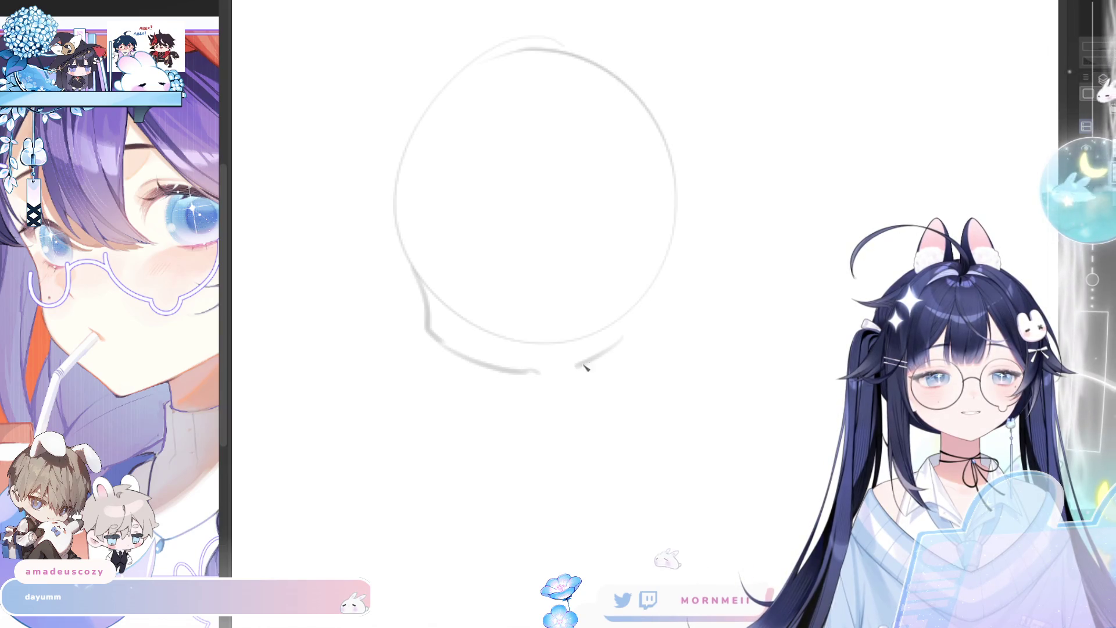
pyautogui.moveTo(649, 292)
pyautogui.mouseDown()
pyautogui.moveTo(626, 347)
pyautogui.moveTo(647, 332)
pyautogui.mouseUp()
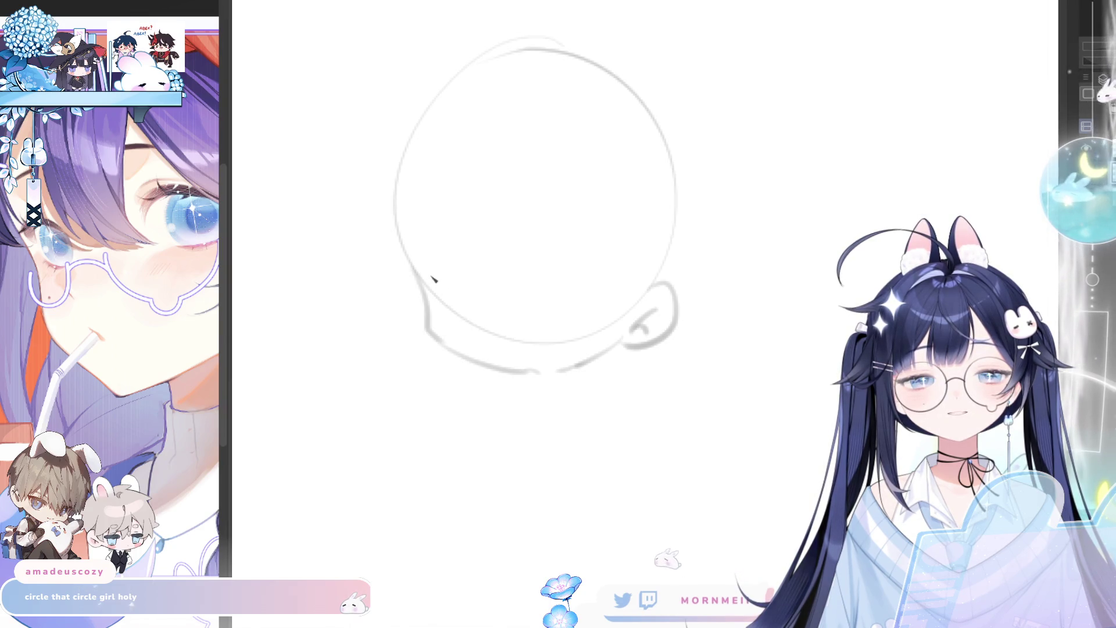
pyautogui.moveTo(430, 273)
pyautogui.mouseDown()
pyautogui.moveTo(462, 285)
pyautogui.moveTo(475, 325)
pyautogui.mouseUp()
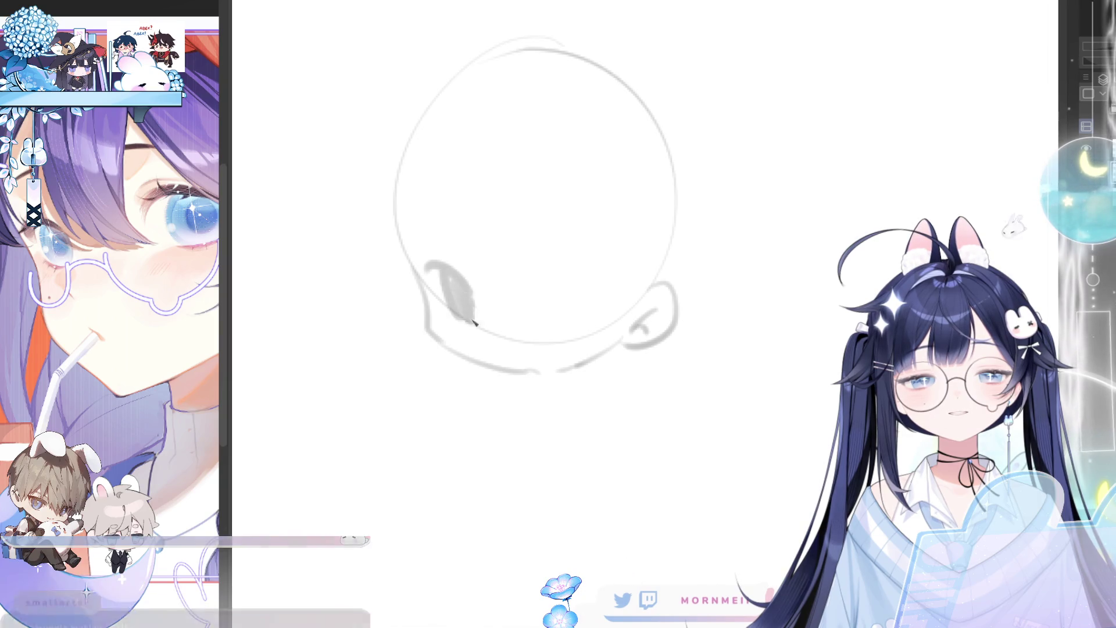
# Erase and redraw the chibi's shaded eyes, mirroring the canvas to check symmetry
pyautogui.moveTo(549, 274); pyautogui.dragTo(584, 311)
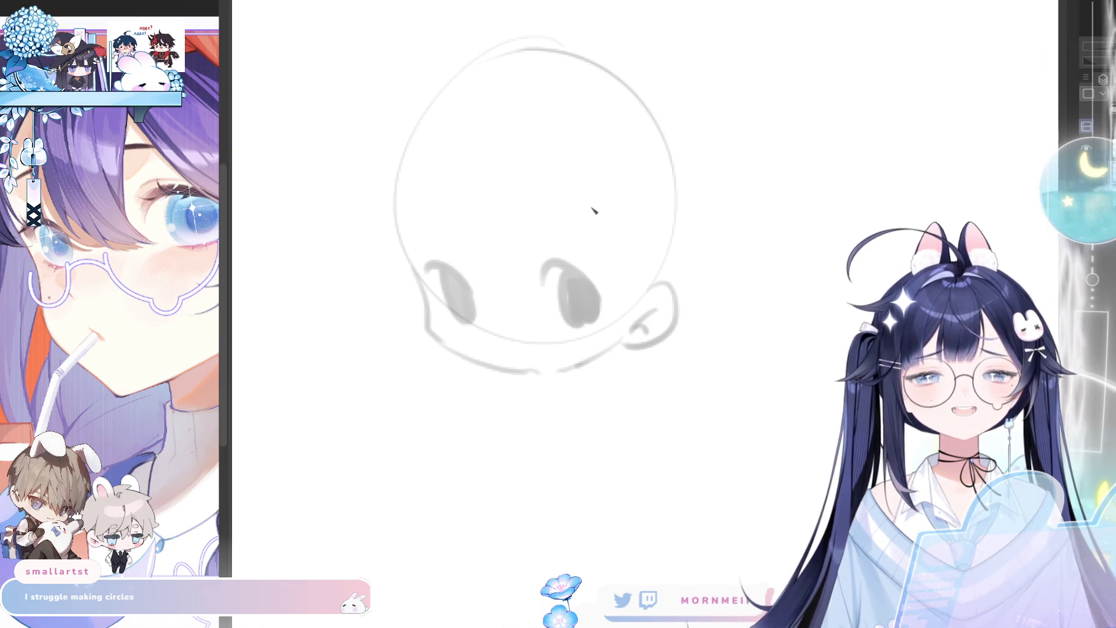
pyautogui.press('h')
pyautogui.press('h')
pyautogui.moveTo(349, 143); pyautogui.dragTo(587, 382)
pyautogui.moveTo(468, 263)
pyautogui.mouseDown()
pyautogui.moveTo(469, 299)
pyautogui.moveTo(497, 311)
pyautogui.moveTo(571, 260)
pyautogui.mouseUp()
pyautogui.press('p')
pyautogui.moveTo(434, 271)
pyautogui.mouseDown()
pyautogui.moveTo(482, 295)
pyautogui.moveTo(468, 320)
pyautogui.moveTo(482, 323)
pyautogui.moveTo(459, 291)
pyautogui.moveTo(451, 314)
pyautogui.moveTo(478, 329)
pyautogui.mouseUp()
pyautogui.hotkey('ctrl', 'z')
pyautogui.hotkey('ctrl', 'z')
pyautogui.hotkey('ctrl', 'z')
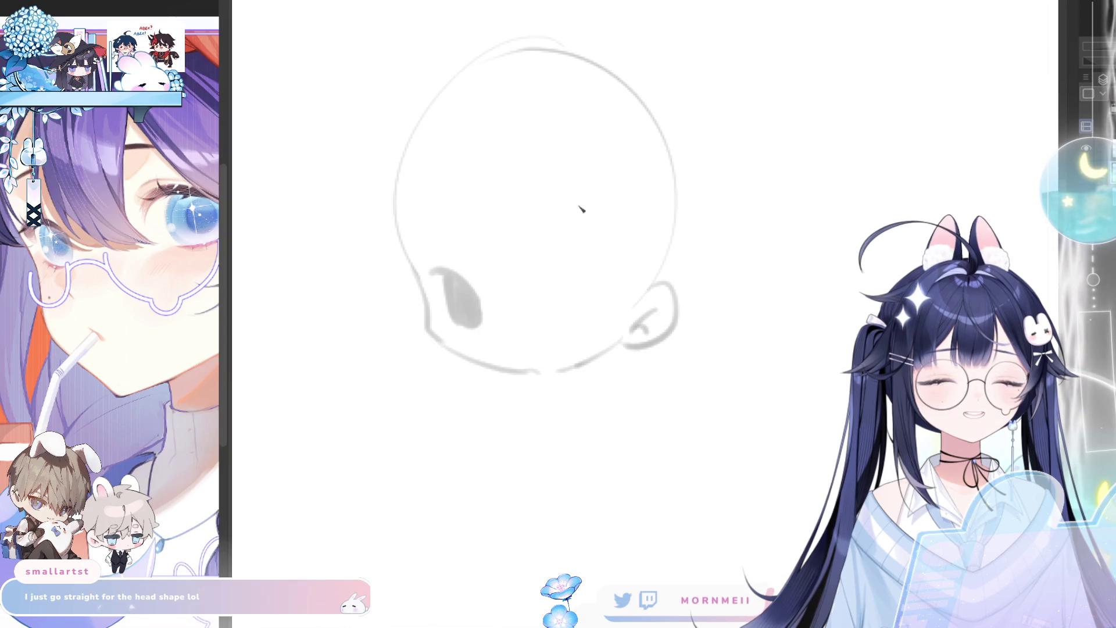
pyautogui.moveTo(538, 283)
pyautogui.mouseDown()
pyautogui.moveTo(588, 287)
pyautogui.moveTo(576, 294)
pyautogui.moveTo(580, 309)
pyautogui.moveTo(599, 308)
pyautogui.moveTo(583, 314)
pyautogui.mouseUp()
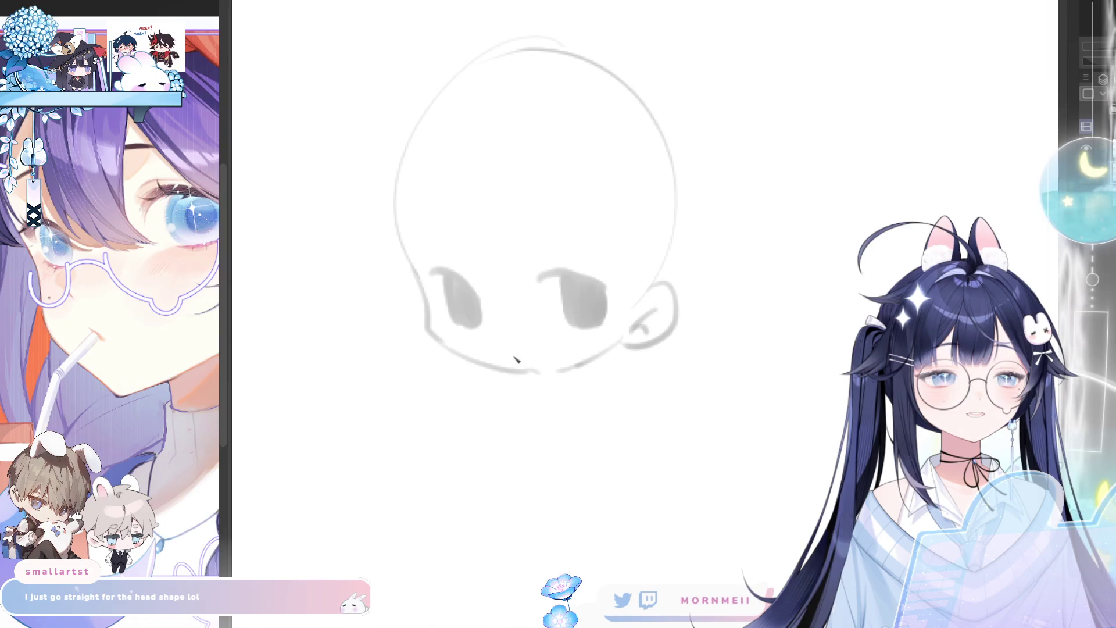
# Redraw the small nose mark below the eyes and adjust the brush size
pyautogui.moveTo(511, 356); pyautogui.dragTo(515, 348)
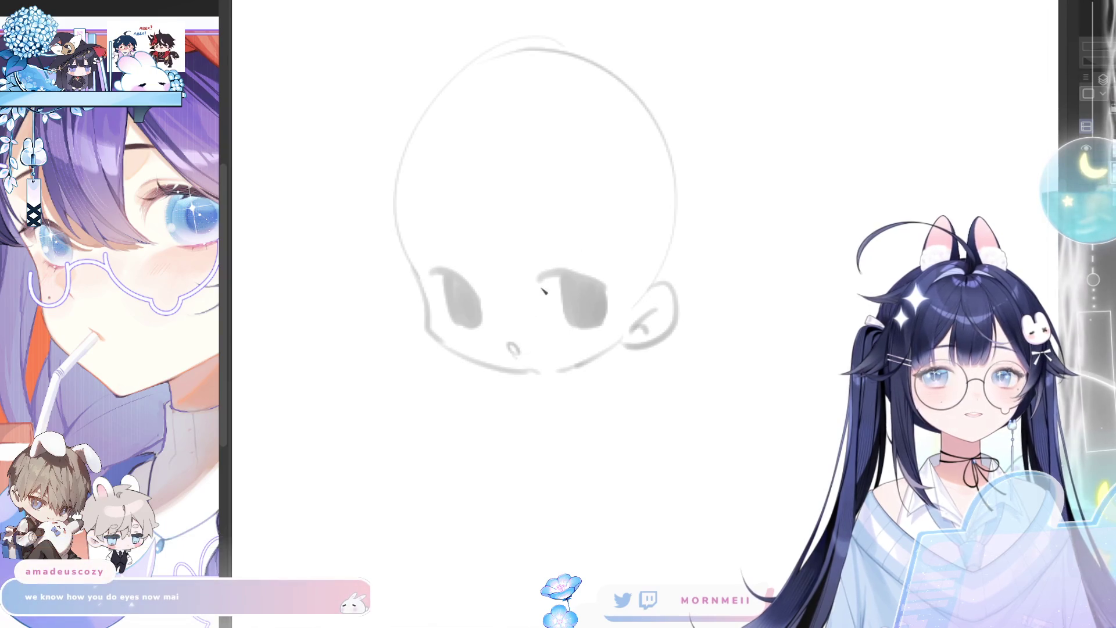
pyautogui.hotkey('ctrl', 'z')
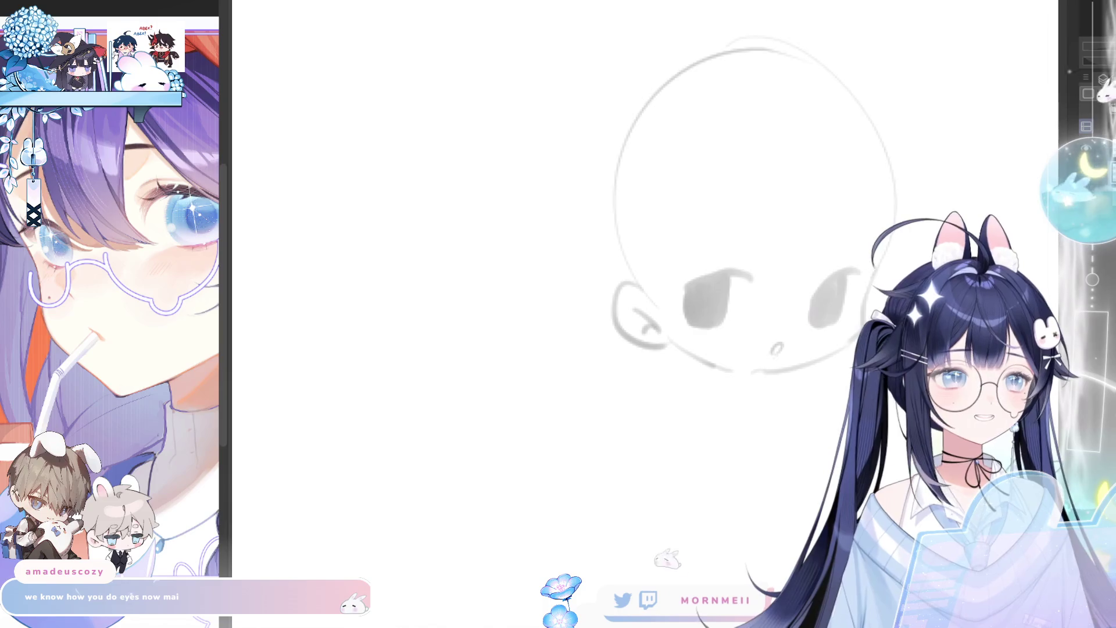
pyautogui.moveTo(515, 348); pyautogui.dragTo(532, 354)
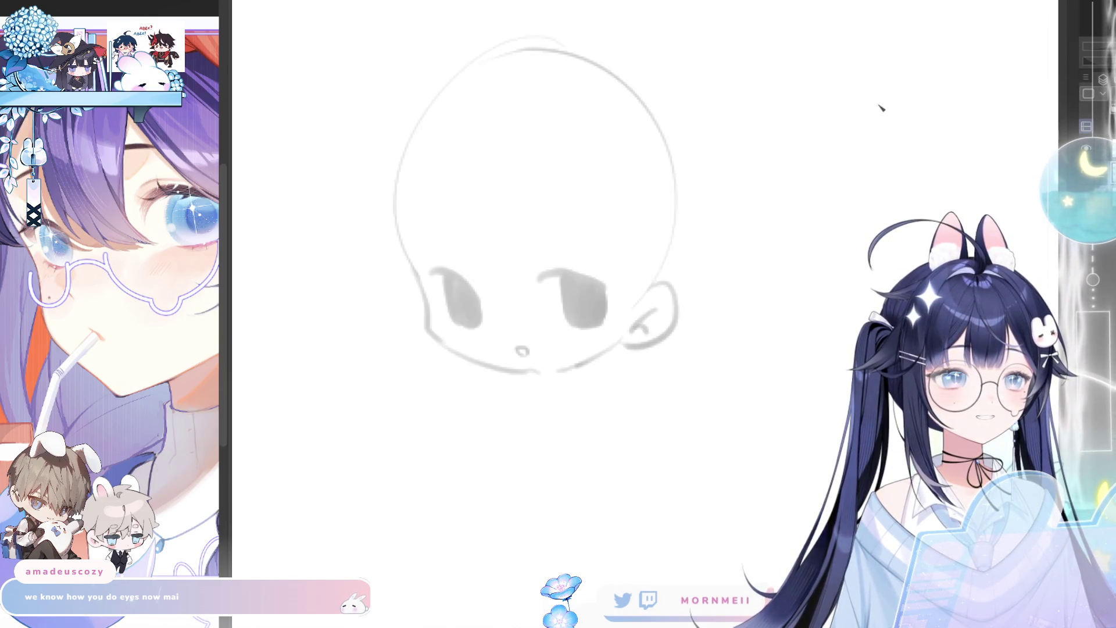
pyautogui.press('[')
pyautogui.press('[')
pyautogui.press('[')
pyautogui.moveTo(446, 442)
pyautogui.mouseDown()
pyautogui.moveTo(558, 478)
pyautogui.moveTo(559, 448)
pyautogui.mouseUp()
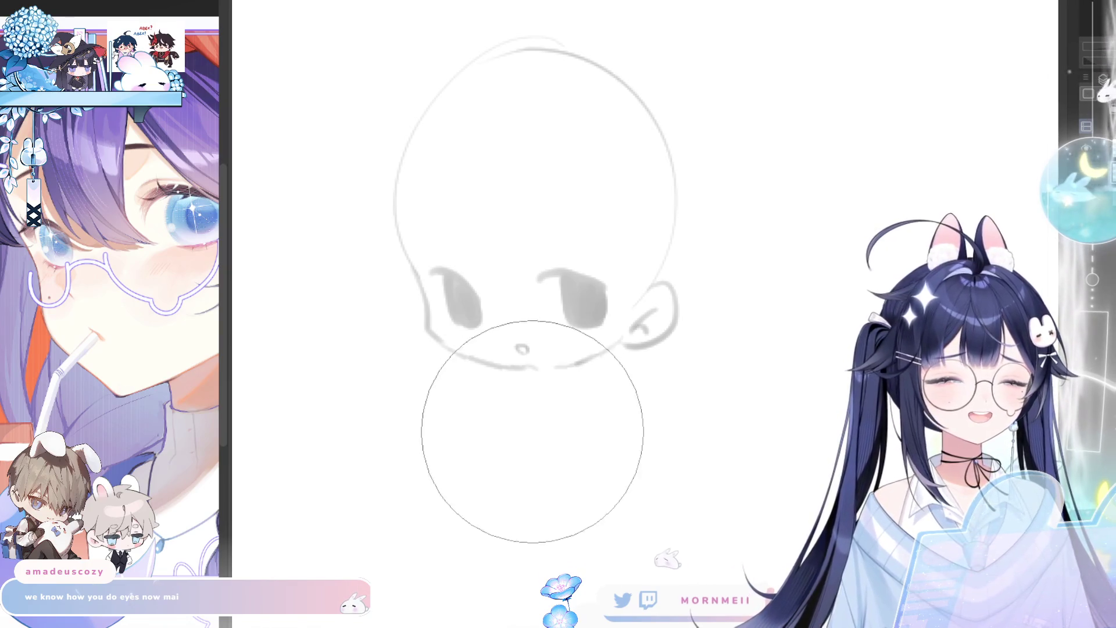
# Add two small oval brows above the eyes, nudging both lower after a mirrored check
pyautogui.press('h')
pyautogui.press('h')
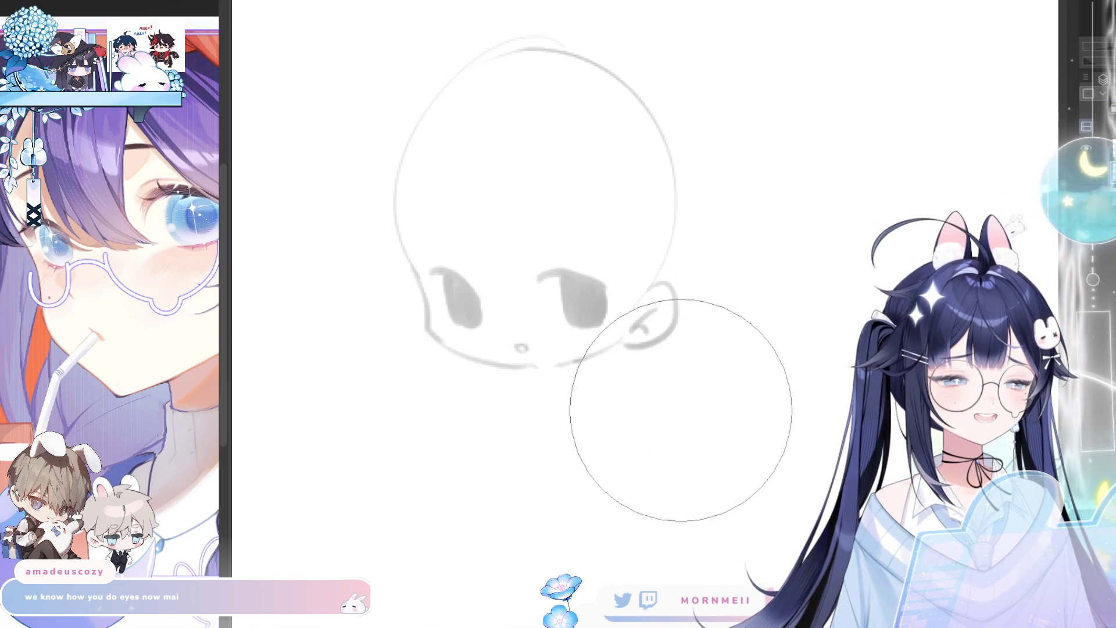
pyautogui.scroll(2, 553, 386)
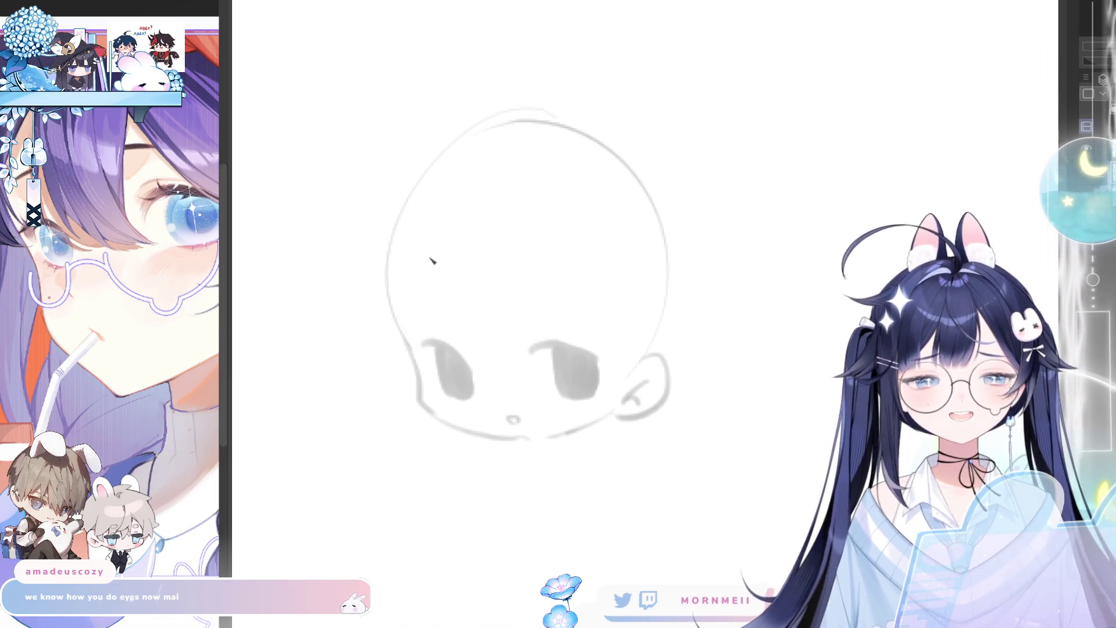
pyautogui.moveTo(436, 305); pyautogui.dragTo(437, 304)
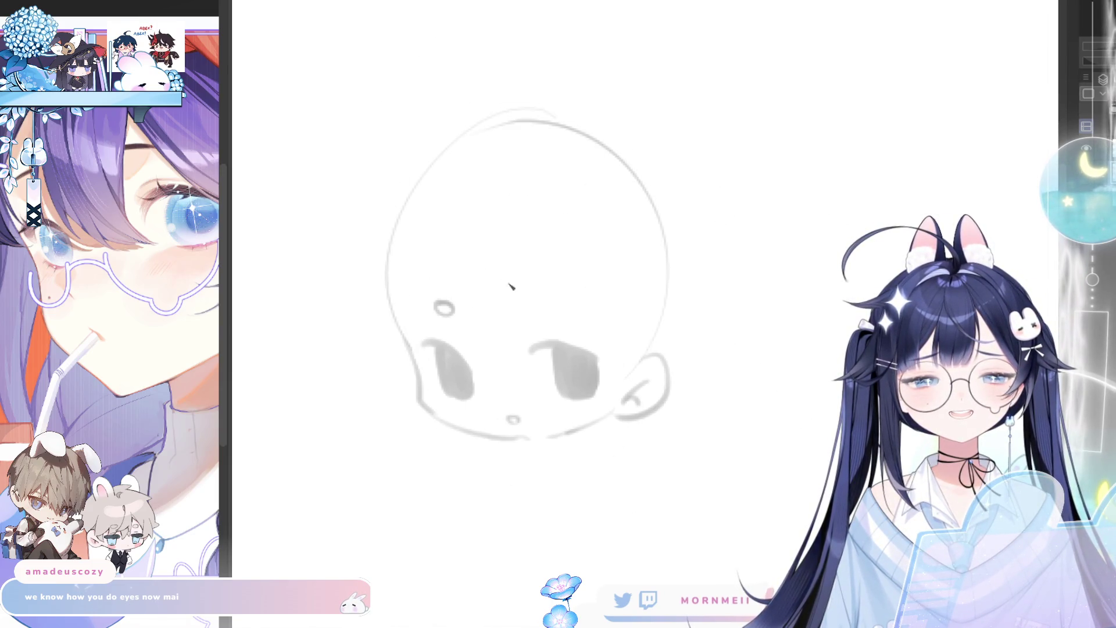
pyautogui.moveTo(526, 301); pyautogui.dragTo(528, 303)
pyautogui.press('h')
pyautogui.press('h')
pyautogui.moveTo(399, 262); pyautogui.dragTo(387, 267)
pyautogui.moveTo(541, 217); pyautogui.dragTo(610, 219)
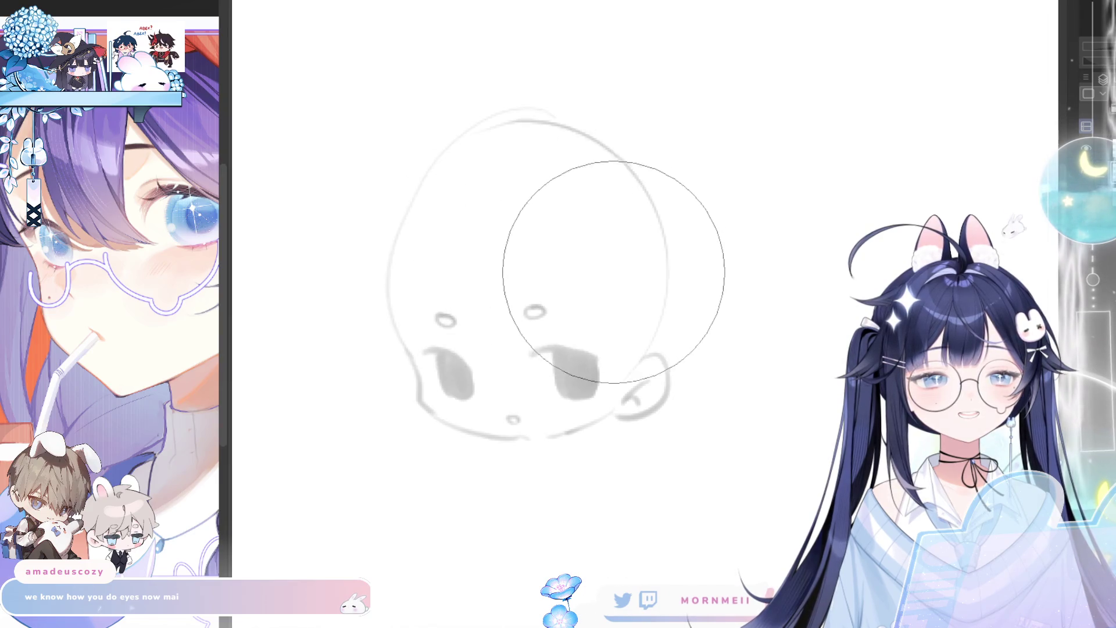
pyautogui.press('h')
pyautogui.press('h')
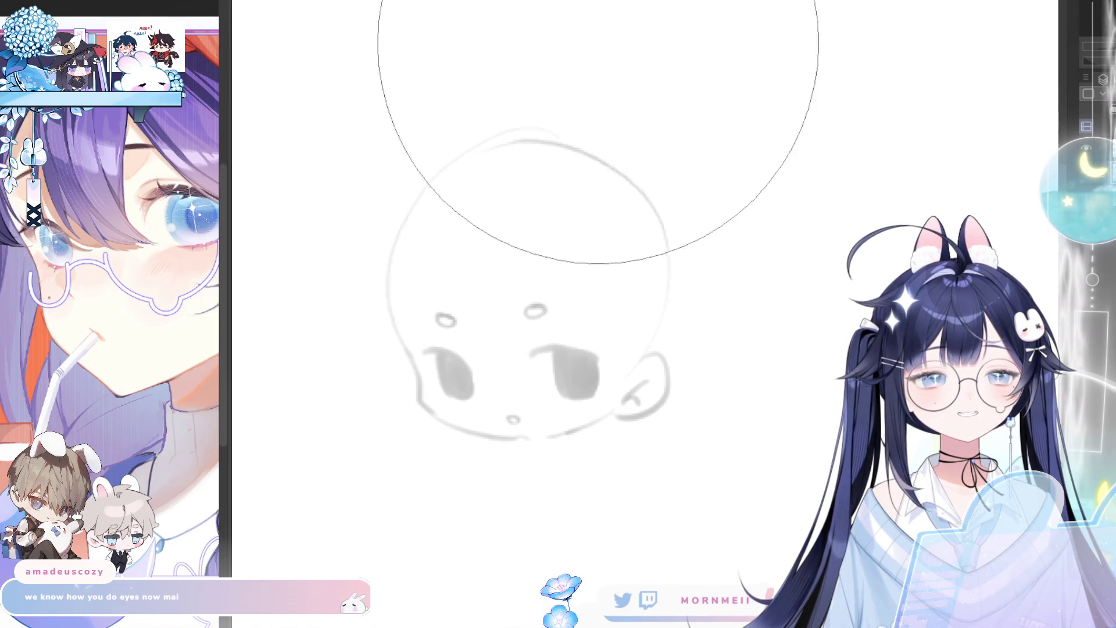
pyautogui.scroll(-5, 579, 198)
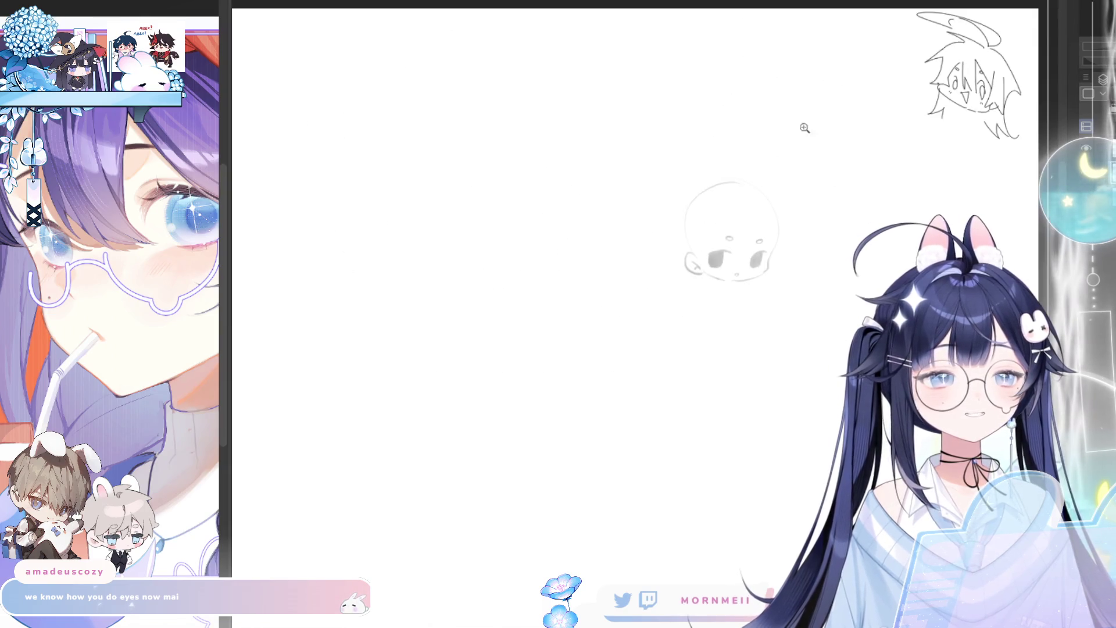
# Pan below the head and try neck, arc and body strokes, undoing the rejected ones
pyautogui.scroll(5, 584, 368)
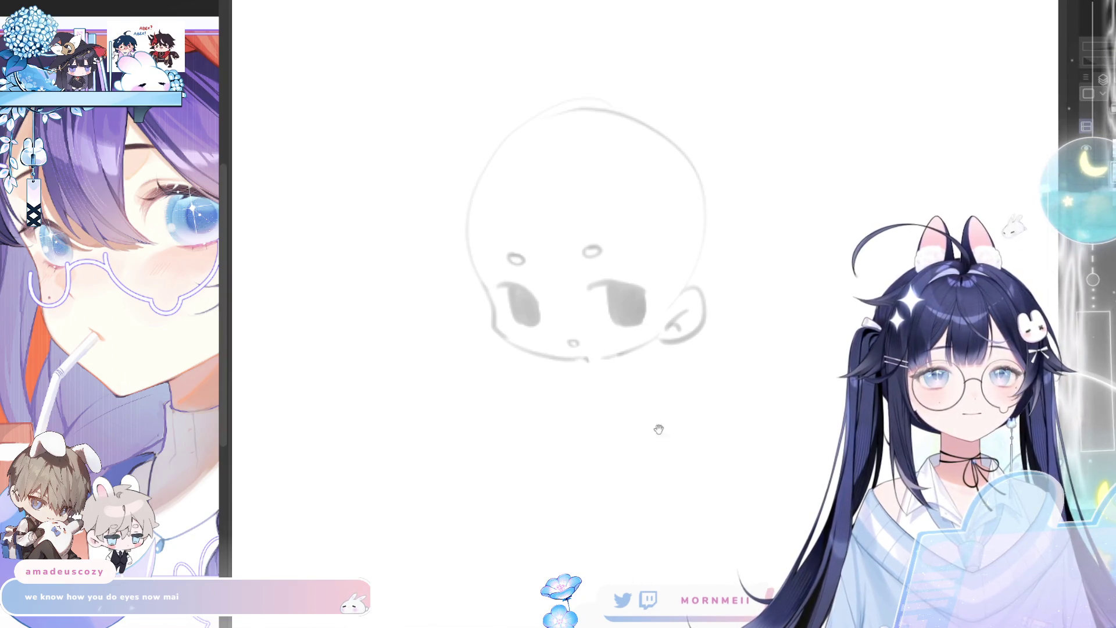
pyautogui.moveTo(658, 417); pyautogui.dragTo(629, 367)
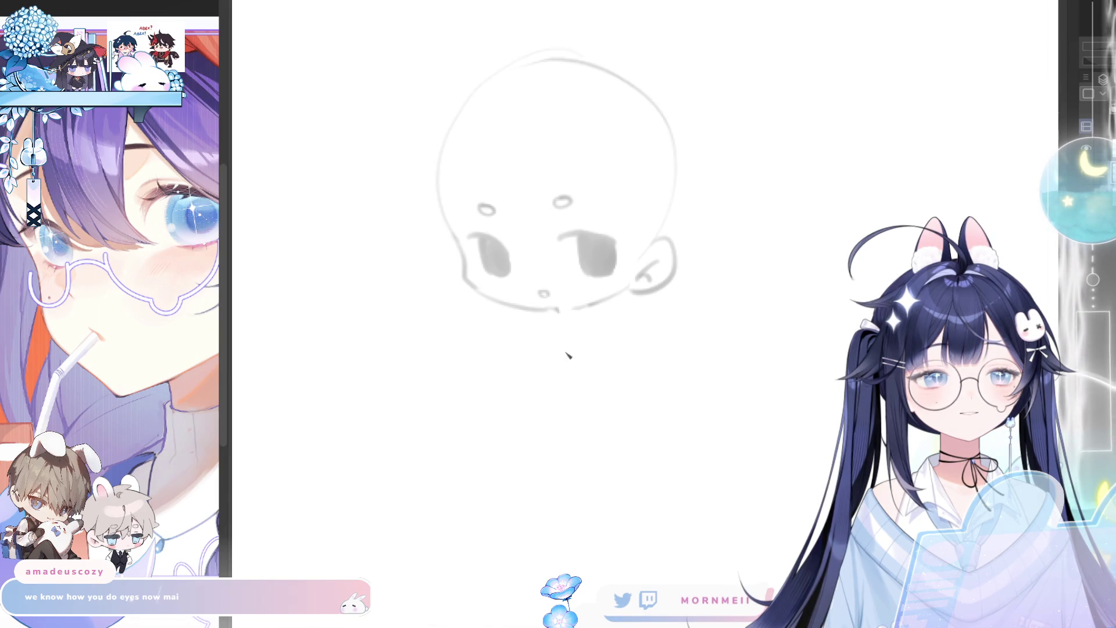
pyautogui.moveTo(504, 410); pyautogui.dragTo(547, 408)
pyautogui.hotkey('ctrl', 'z')
pyautogui.moveTo(595, 317); pyautogui.dragTo(617, 390)
pyautogui.hotkey('ctrl', 'z')
pyautogui.moveTo(541, 387)
pyautogui.mouseDown()
pyautogui.moveTo(590, 386)
pyautogui.moveTo(573, 372)
pyautogui.moveTo(560, 433)
pyautogui.mouseUp()
pyautogui.hotkey('ctrl', 'z')
pyautogui.hotkey('ctrl', 'z')
pyautogui.moveTo(536, 397); pyautogui.dragTo(519, 459)
pyautogui.press('h')
pyautogui.press('h')
# Redraw the left neck line straighter, erase stray lower body strokes and outline the body's left edge
pyautogui.hotkey('ctrl', 'z')
pyautogui.moveTo(553, 318); pyautogui.dragTo(536, 369)
pyautogui.hotkey('ctrl', 'z')
pyautogui.moveTo(553, 320); pyautogui.dragTo(547, 353)
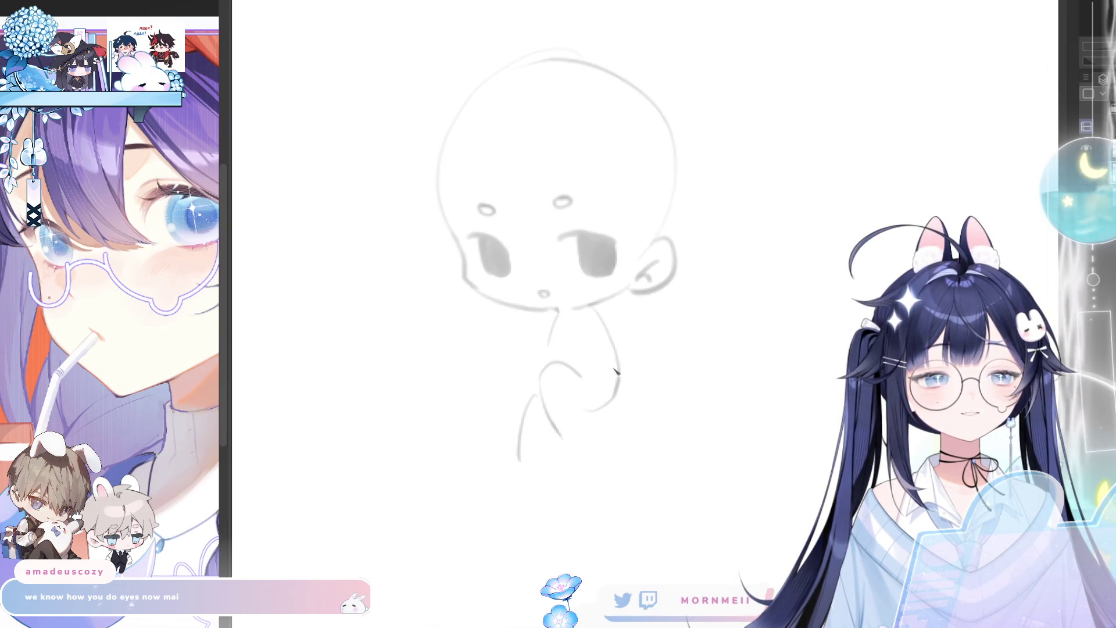
pyautogui.press('e')
pyautogui.moveTo(573, 404); pyautogui.dragTo(586, 480)
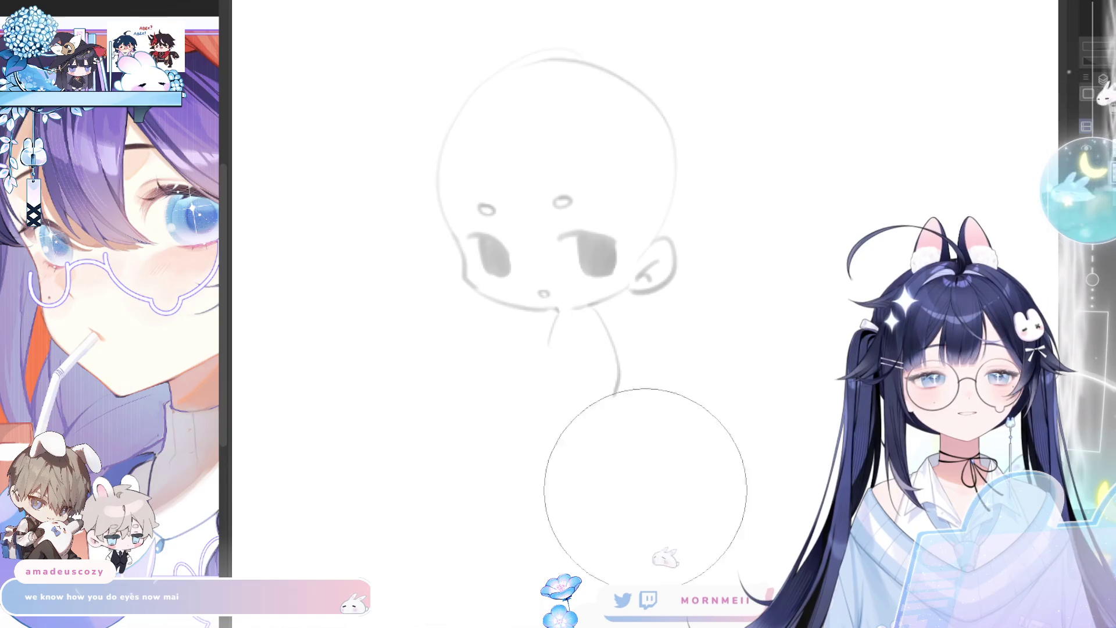
pyautogui.press('p')
pyautogui.moveTo(548, 338)
pyautogui.mouseDown()
pyautogui.moveTo(552, 391)
pyautogui.moveTo(553, 370)
pyautogui.mouseUp()
pyautogui.hotkey('ctrl', 'z')
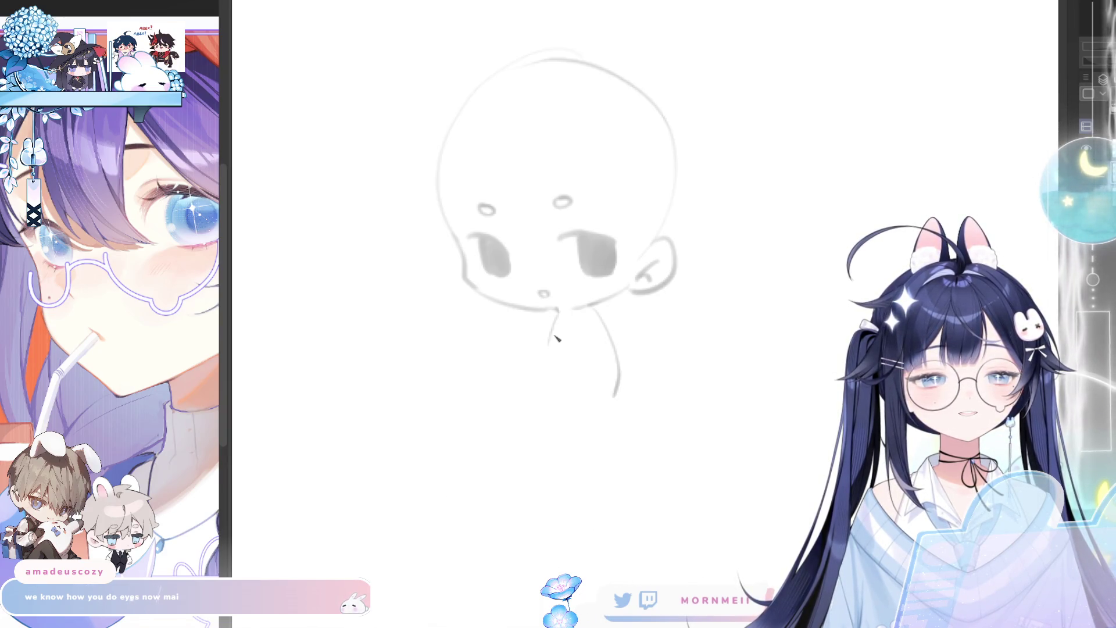
pyautogui.moveTo(557, 362)
pyautogui.mouseDown()
pyautogui.moveTo(571, 400)
pyautogui.moveTo(584, 404)
pyautogui.mouseUp()
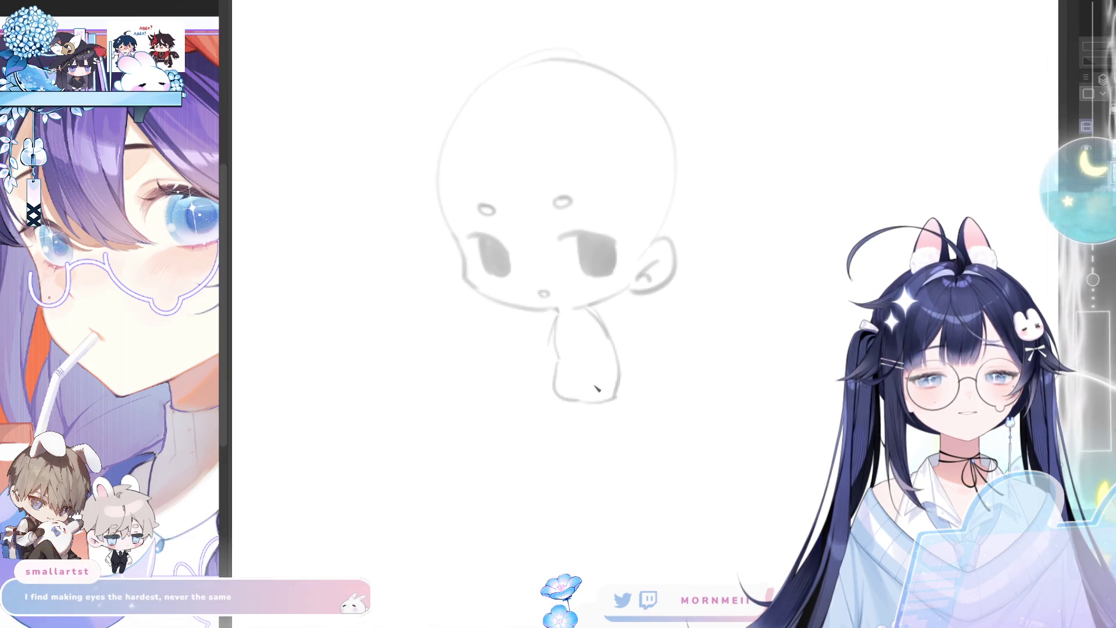
# Sketch stubby slanted legs with a rounded left foot, checking the pose mirrored
pyautogui.moveTo(582, 374); pyautogui.dragTo(585, 452)
pyautogui.moveTo(567, 375); pyautogui.dragTo(578, 452)
pyautogui.hotkey('ctrl', 'z')
pyautogui.moveTo(561, 400); pyautogui.dragTo(583, 454)
pyautogui.moveTo(567, 385)
pyautogui.mouseDown()
pyautogui.moveTo(593, 374)
pyautogui.moveTo(561, 459)
pyautogui.mouseUp()
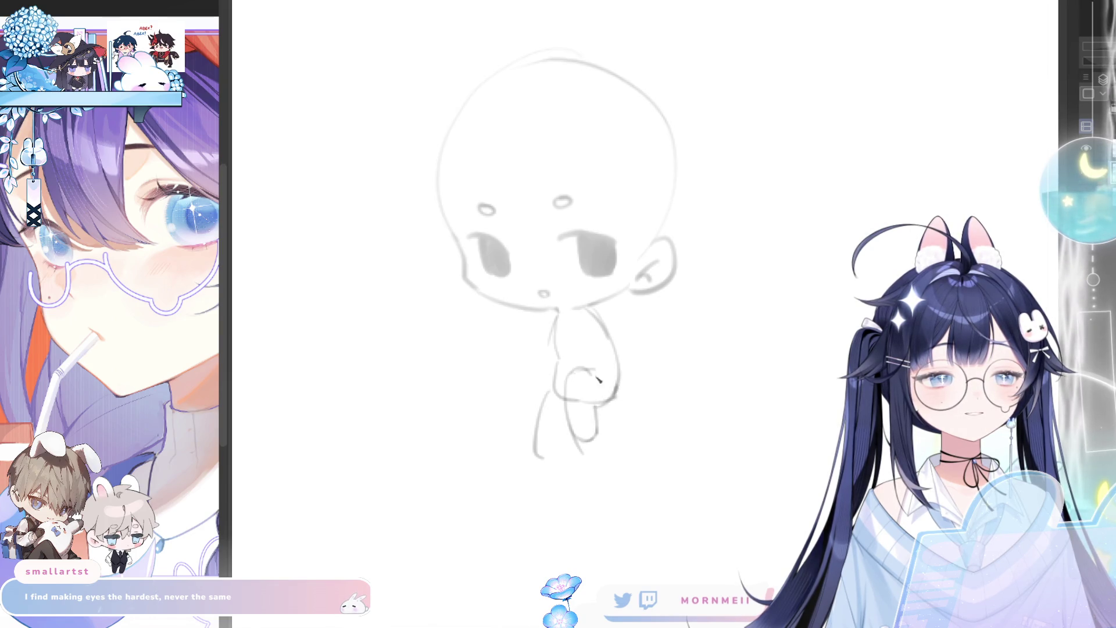
pyautogui.moveTo(538, 453); pyautogui.dragTo(567, 453)
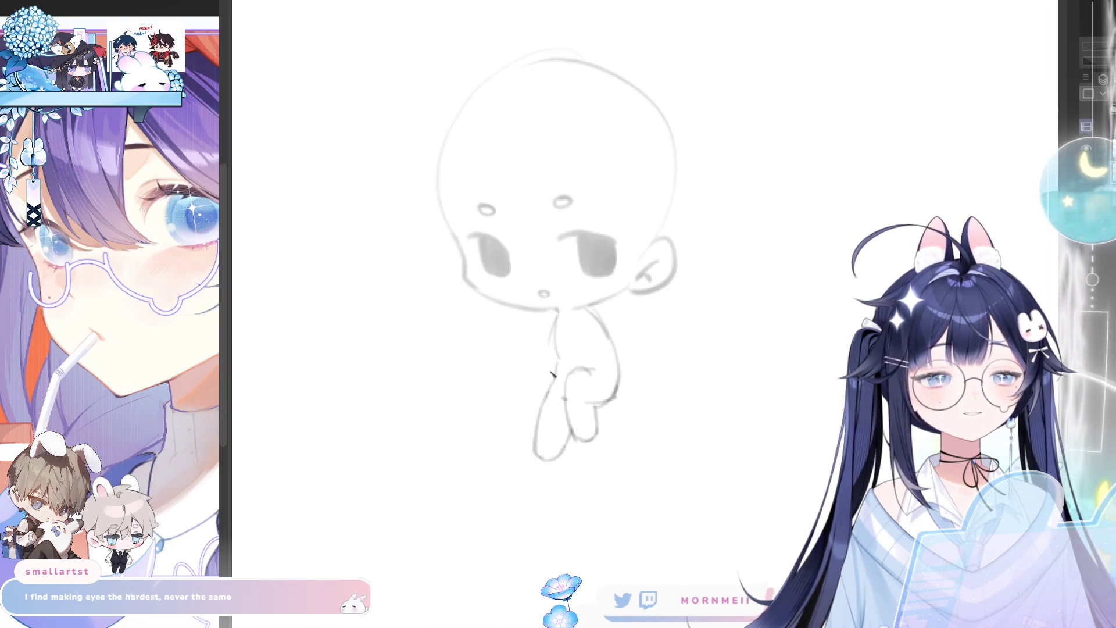
pyautogui.moveTo(557, 383); pyautogui.dragTo(539, 437)
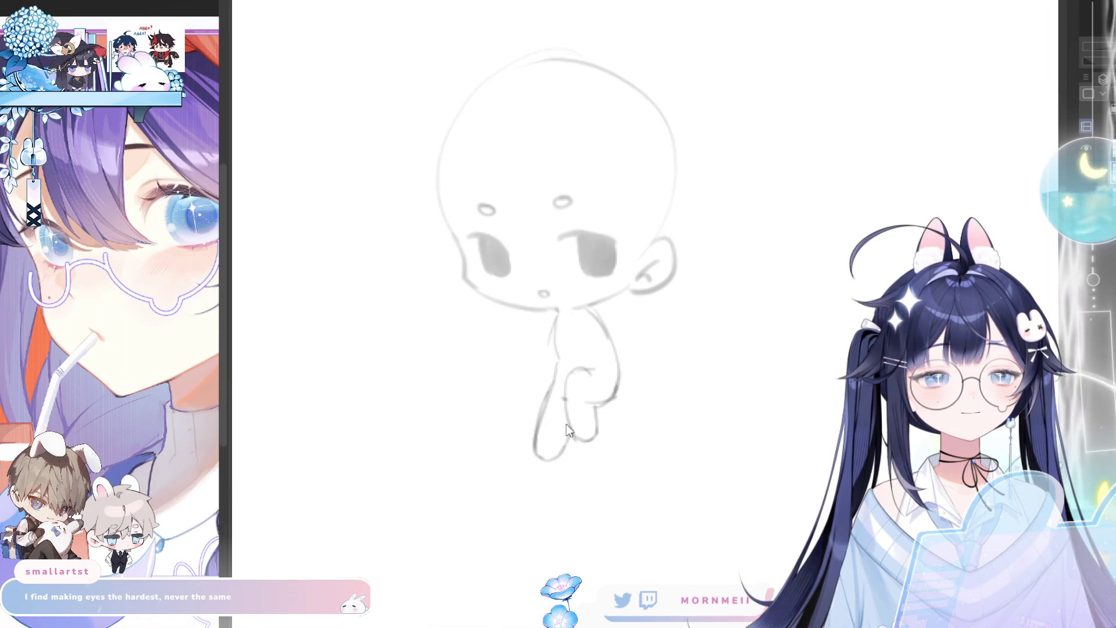
pyautogui.press('h')
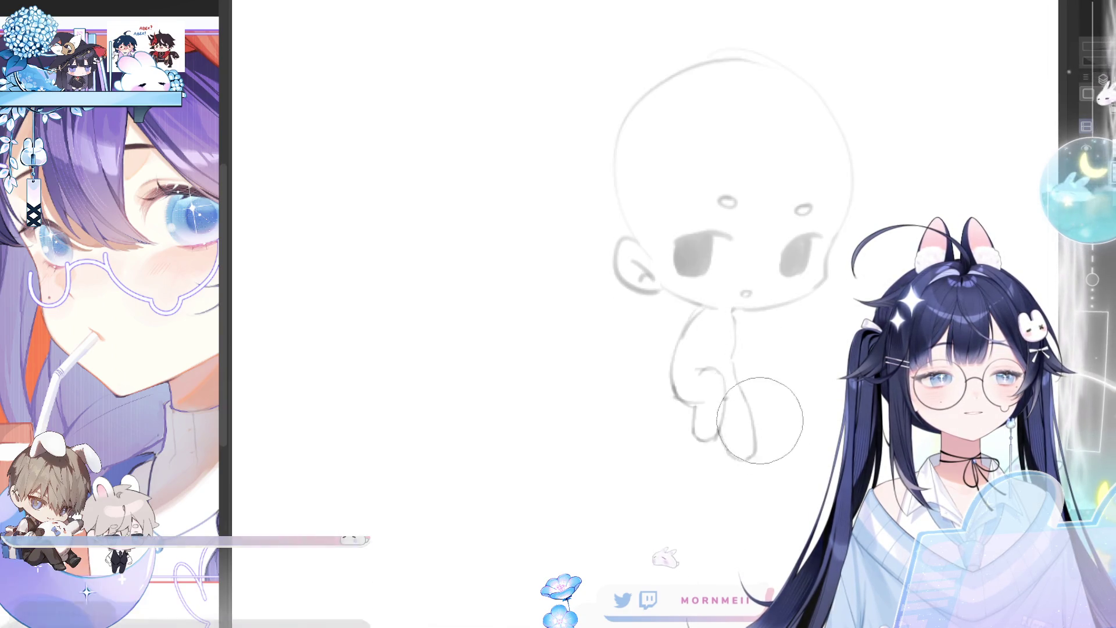
pyautogui.press('h')
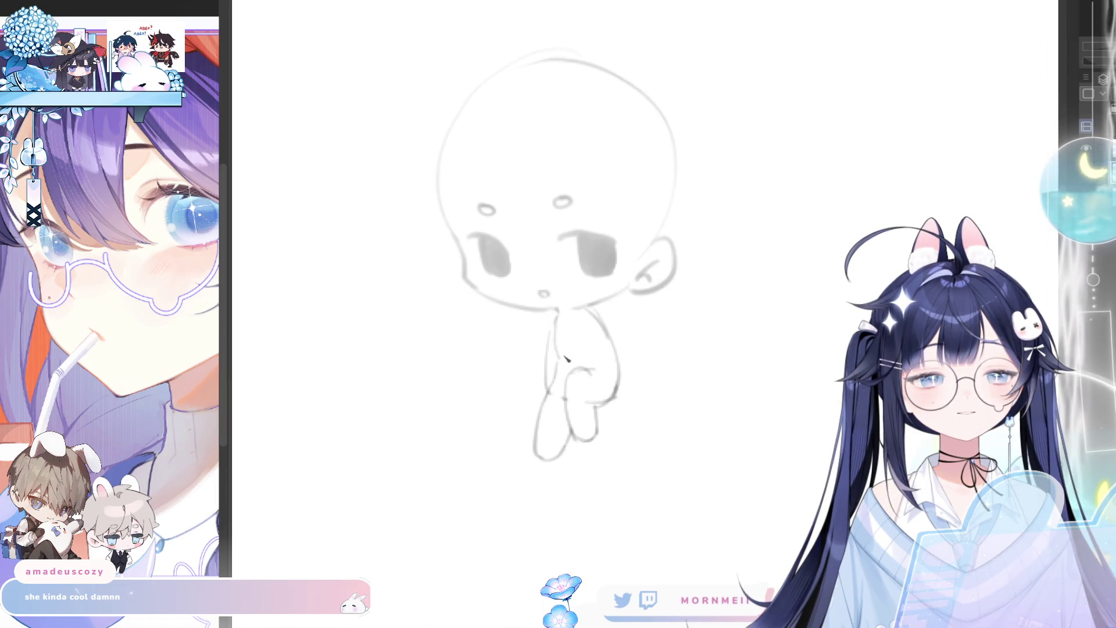
# Try and undo right-arm and torso lines, then switch to the eraser and recentre the sketch
pyautogui.hotkey('ctrl', 'z')
pyautogui.moveTo(592, 326); pyautogui.dragTo(595, 375)
pyautogui.hotkey('ctrl', 'z')
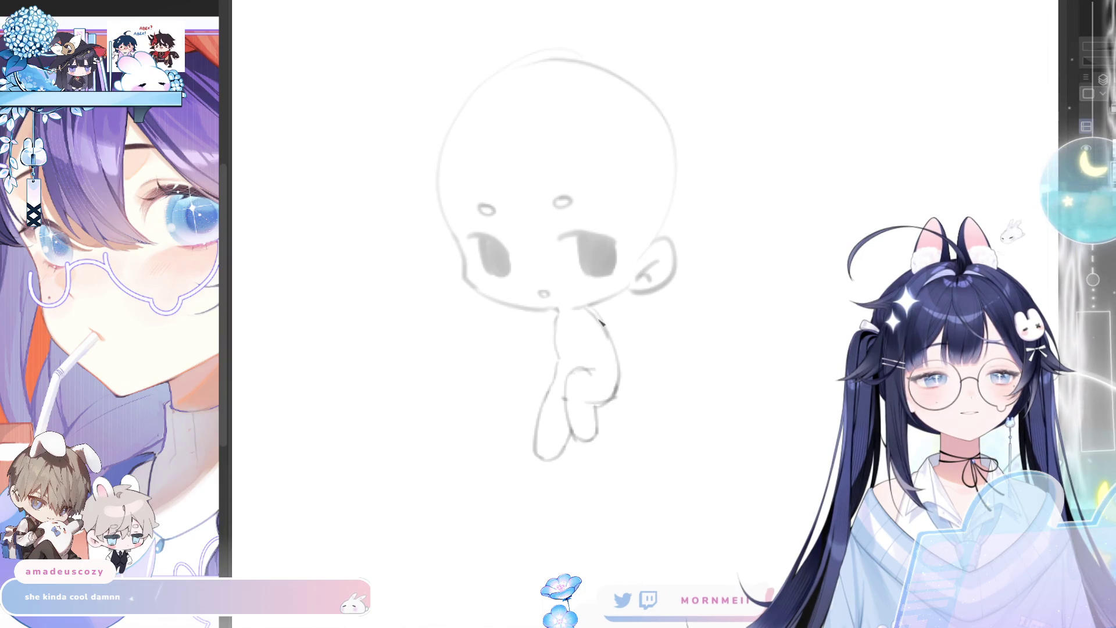
pyautogui.moveTo(608, 334); pyautogui.dragTo(615, 392)
pyautogui.hotkey('ctrl', 'z')
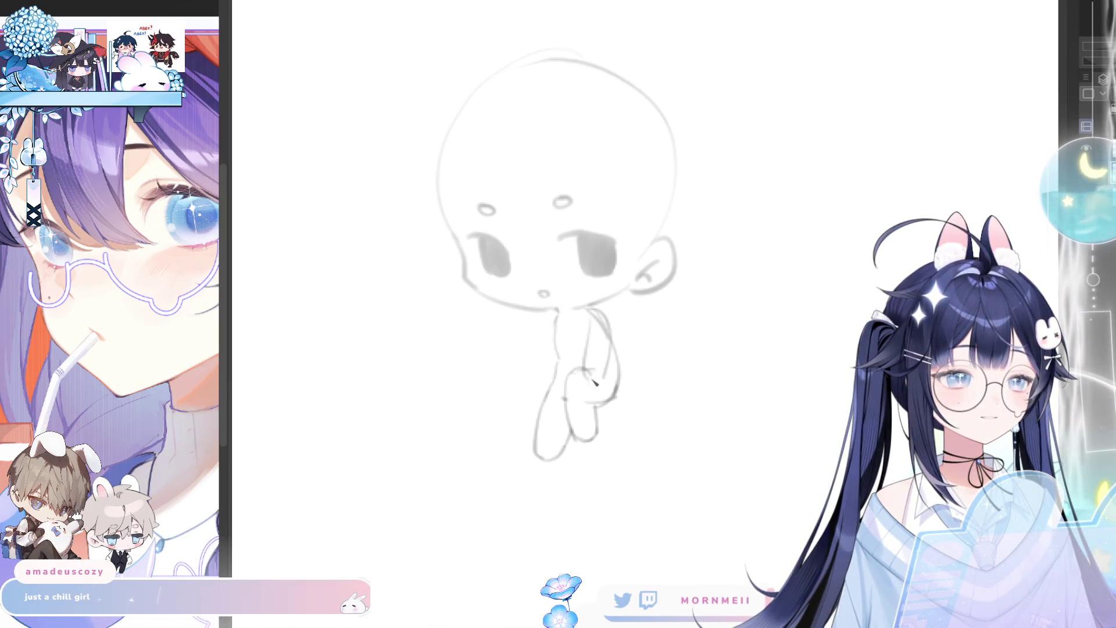
pyautogui.press('h')
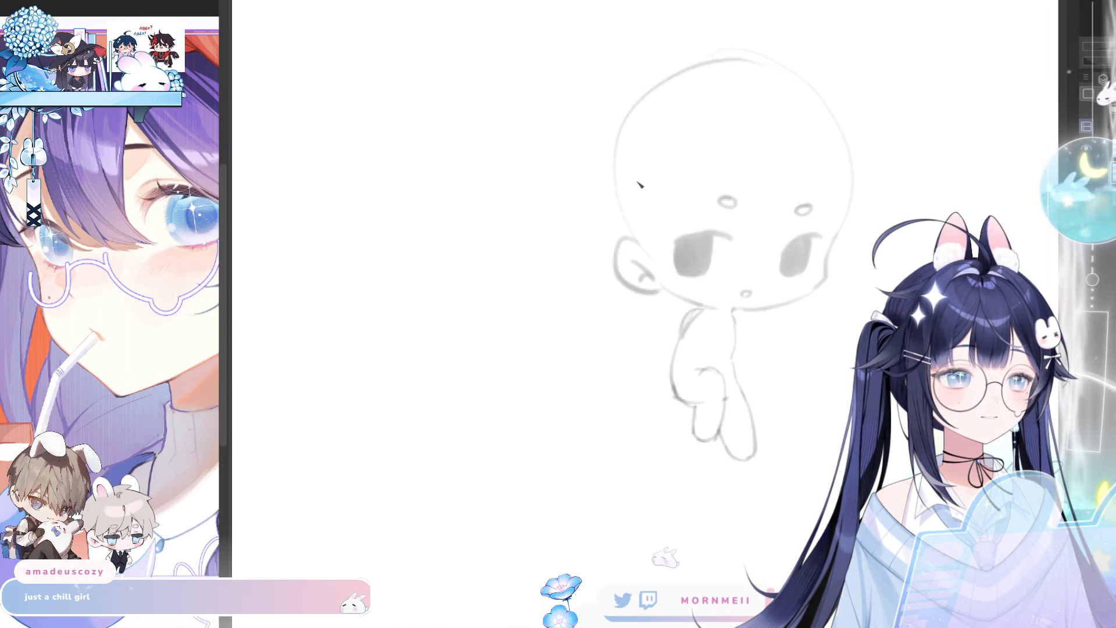
pyautogui.press('h')
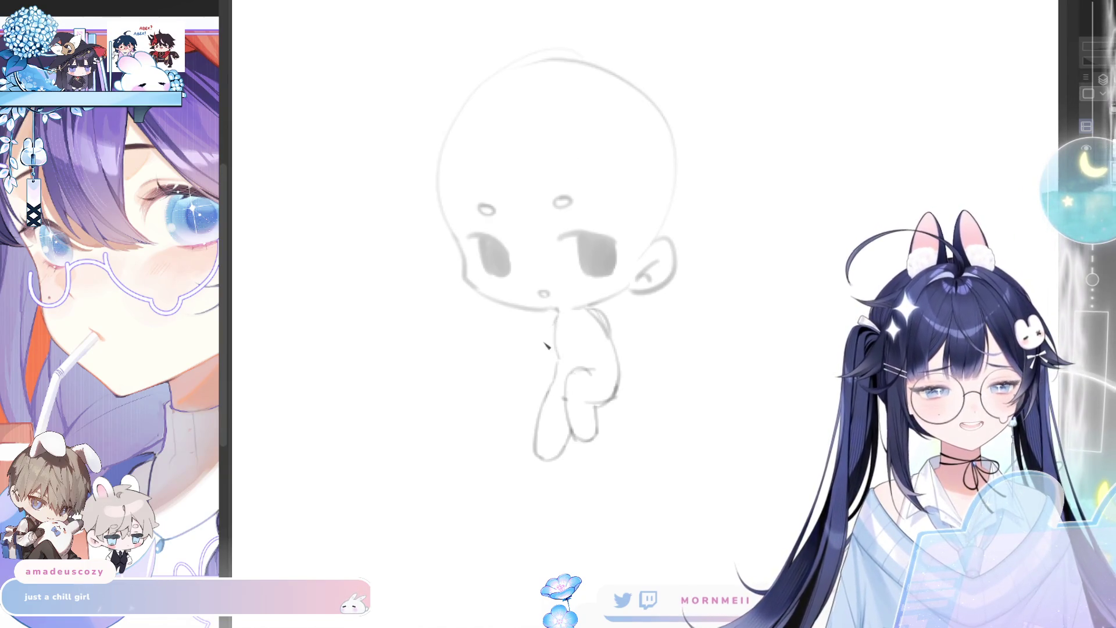
pyautogui.hotkey('ctrl', 'z')
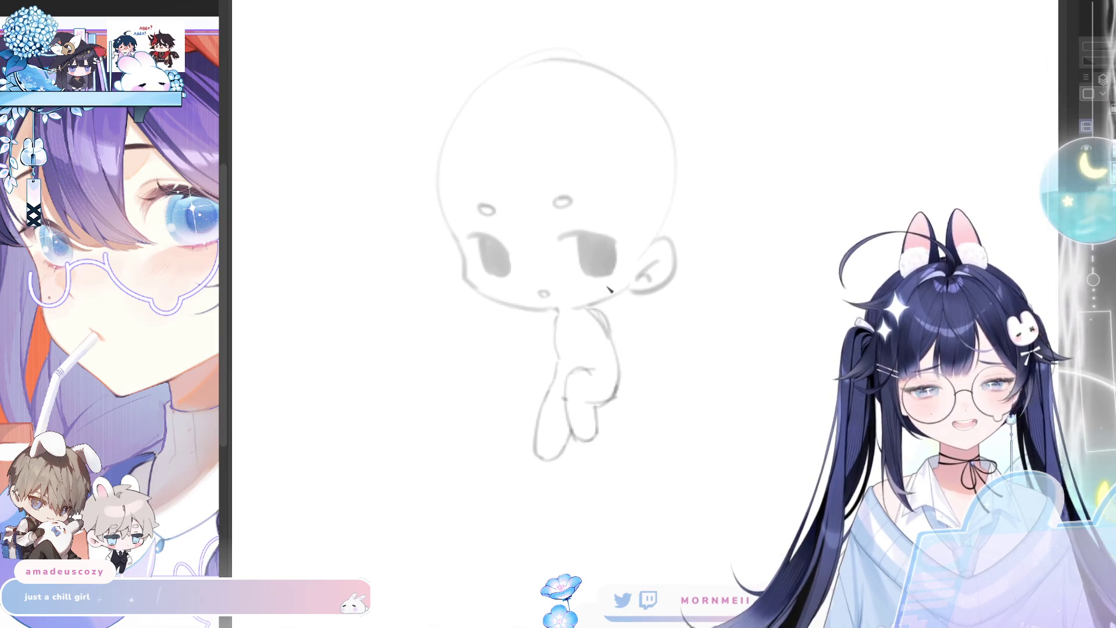
pyautogui.press('e')
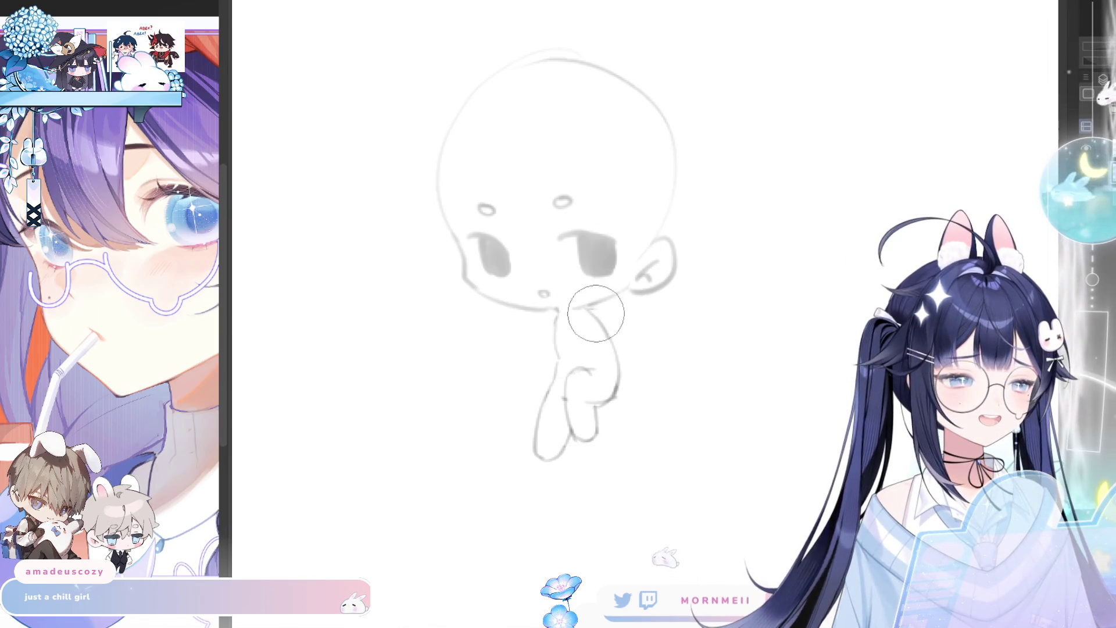
pyautogui.press('h')
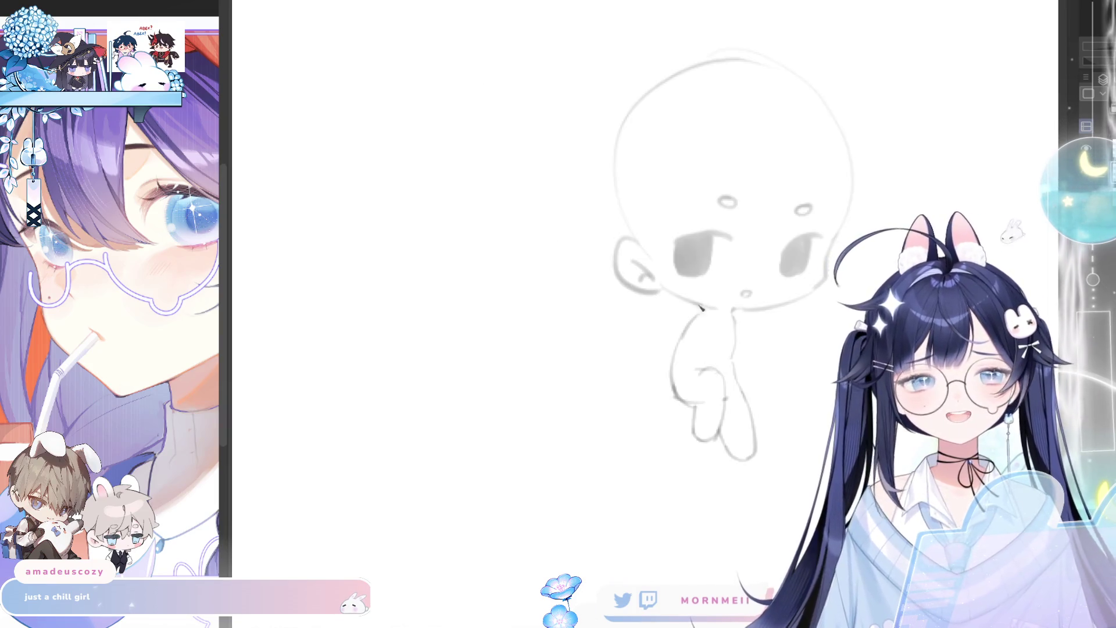
pyautogui.moveTo(697, 303); pyautogui.dragTo(563, 300)
pyautogui.press('h')
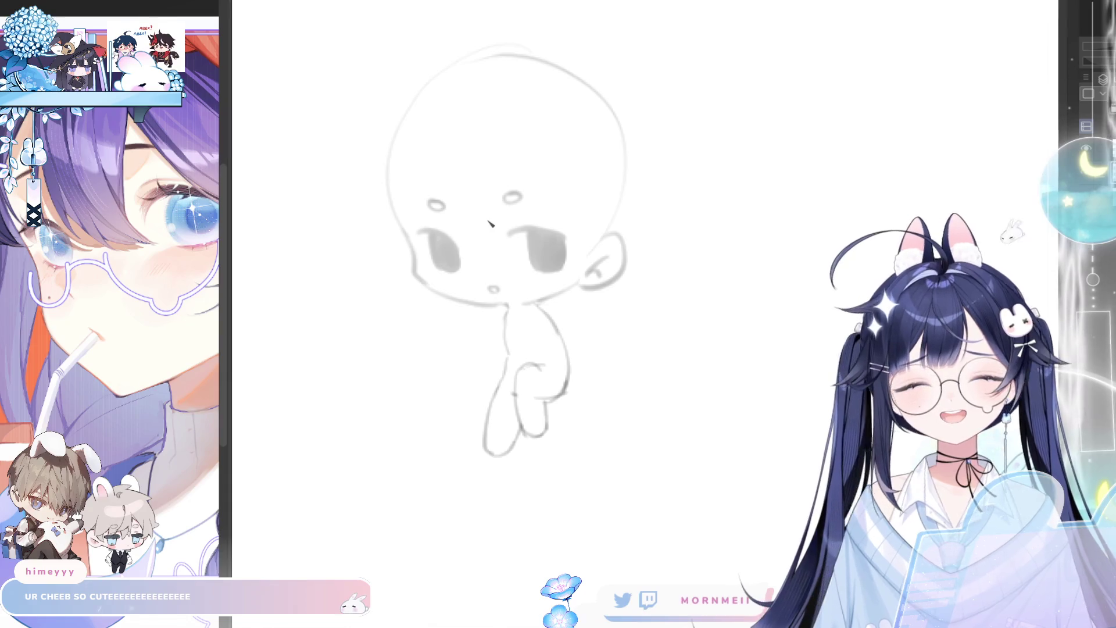
# Draw the collar line and an arm reaching left, discarding the raised-arm attempts
pyautogui.moveTo(505, 334); pyautogui.dragTo(550, 327)
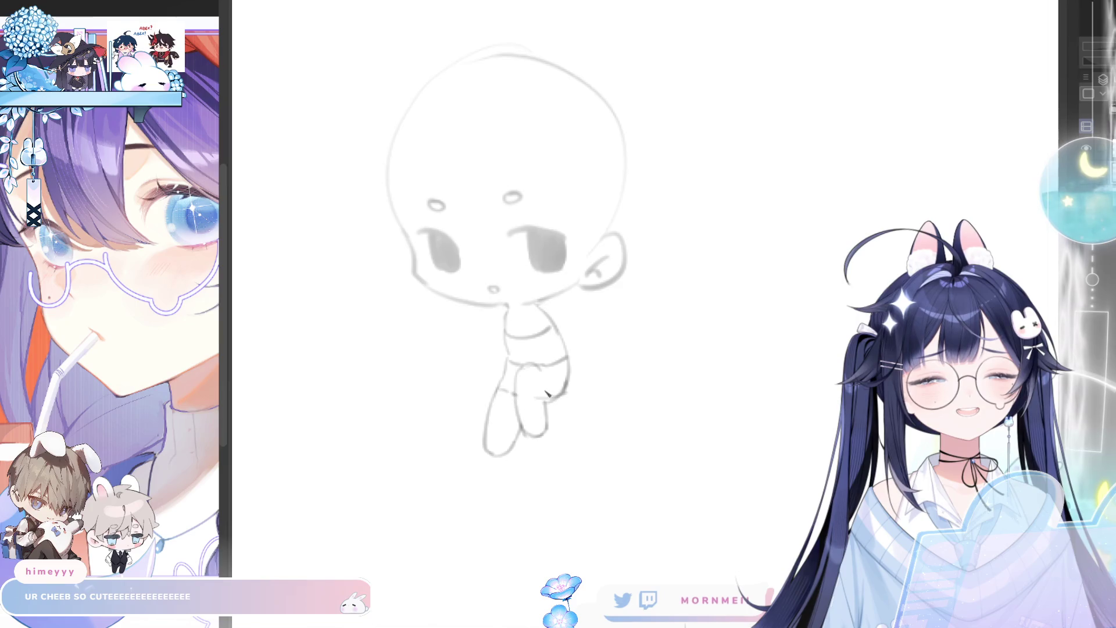
pyautogui.moveTo(505, 319); pyautogui.dragTo(480, 374)
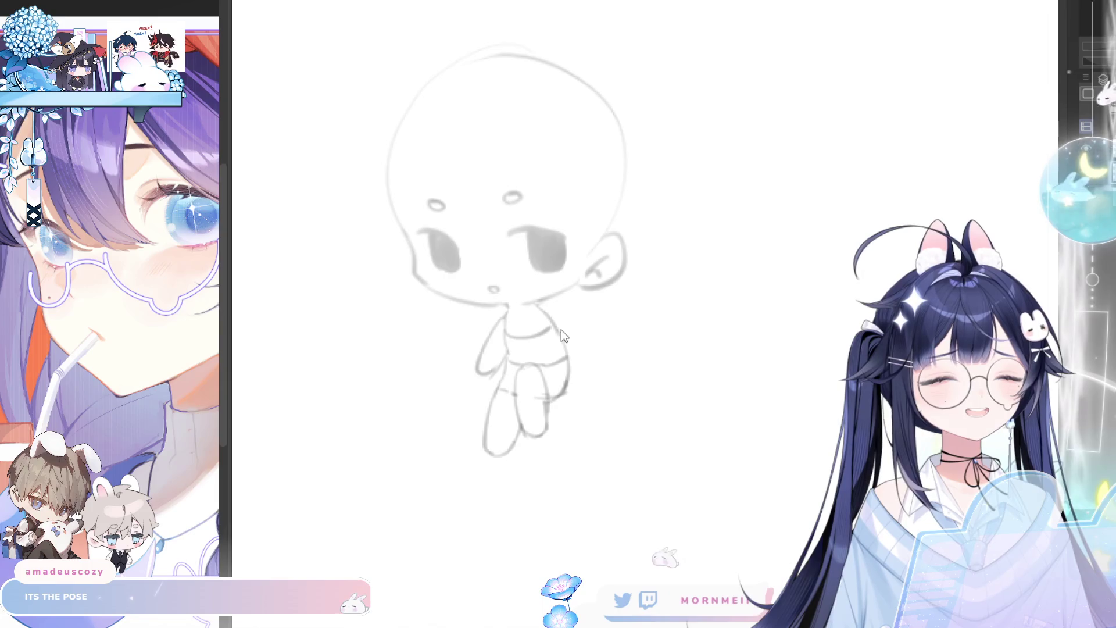
pyautogui.hotkey('ctrl', 'z')
pyautogui.moveTo(561, 317)
pyautogui.mouseDown()
pyautogui.moveTo(593, 261)
pyautogui.moveTo(582, 277)
pyautogui.moveTo(590, 270)
pyautogui.mouseUp()
pyautogui.hotkey('ctrl', 'z')
pyautogui.hotkey('ctrl', 'z')
pyautogui.hotkey('ctrl', 'z')
pyautogui.moveTo(541, 301)
pyautogui.mouseDown()
pyautogui.moveTo(585, 299)
pyautogui.moveTo(584, 275)
pyautogui.moveTo(567, 338)
pyautogui.mouseUp()
pyautogui.hotkey('ctrl', 'z')
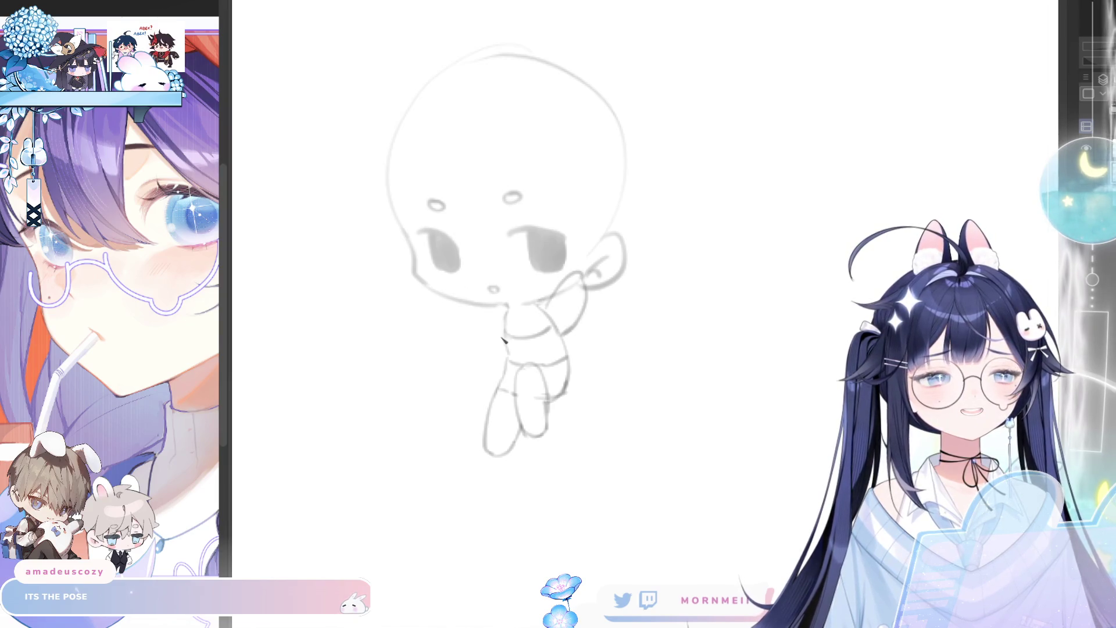
pyautogui.hotkey('ctrl', 'z')
pyautogui.moveTo(505, 321)
pyautogui.mouseDown()
pyautogui.moveTo(456, 346)
pyautogui.moveTo(507, 349)
pyautogui.mouseUp()
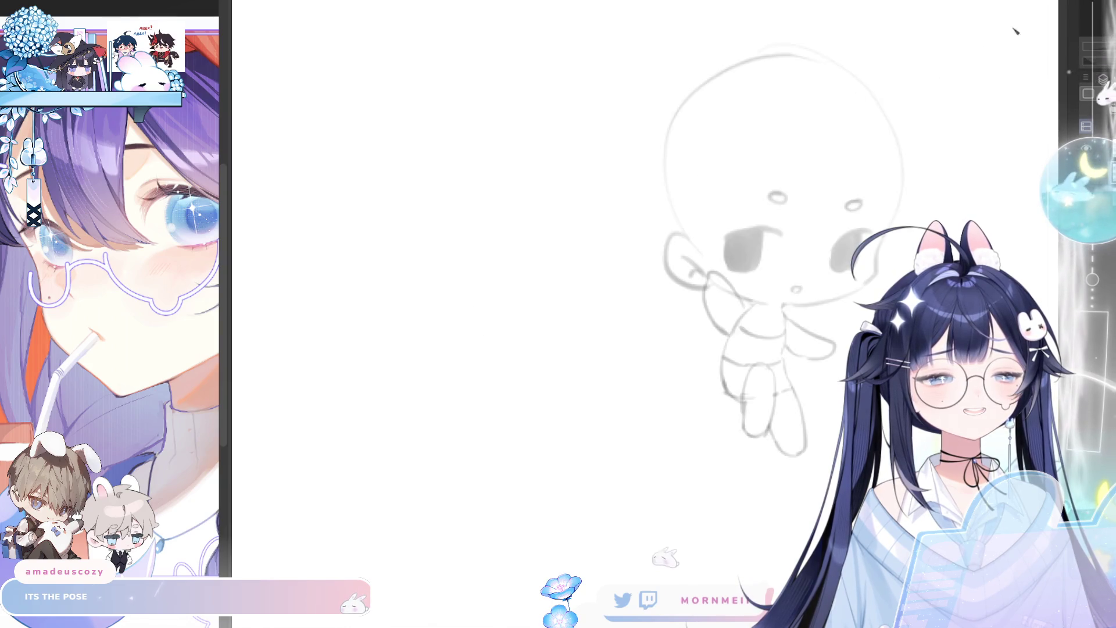
pyautogui.moveTo(550, 309)
pyautogui.mouseDown()
pyautogui.moveTo(576, 278)
pyautogui.moveTo(567, 315)
pyautogui.moveTo(577, 277)
pyautogui.moveTo(564, 337)
pyautogui.mouseUp()
pyautogui.hotkey('ctrl', 'z')
pyautogui.hotkey('ctrl', 'z')
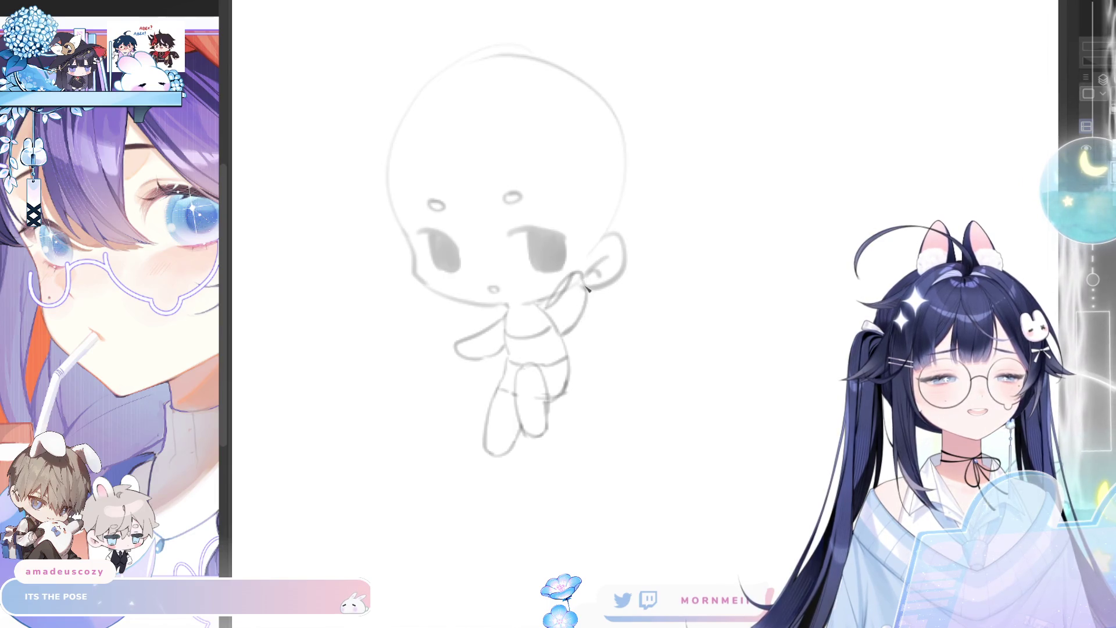
# Erase the grey blob beside the face and both old eye marks
pyautogui.scroll(-3, 660, 229)
pyautogui.scroll(3, 594, 151)
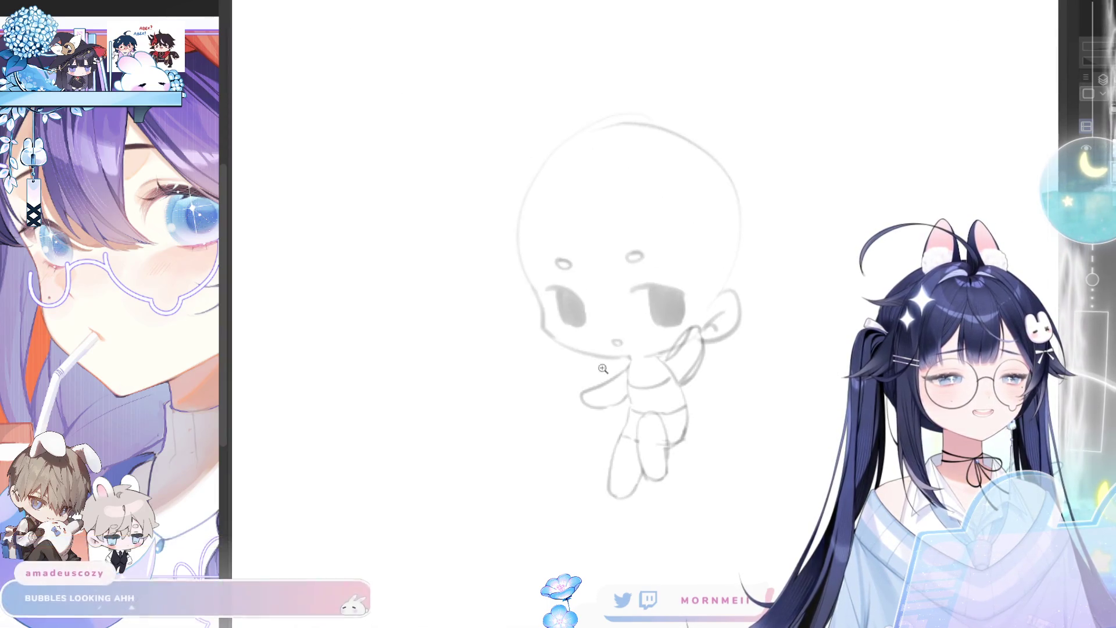
pyautogui.moveTo(607, 298)
pyautogui.mouseDown()
pyautogui.moveTo(657, 312)
pyautogui.moveTo(634, 314)
pyautogui.mouseUp()
pyautogui.moveTo(561, 250)
pyautogui.mouseDown()
pyautogui.moveTo(643, 266)
pyautogui.moveTo(643, 257)
pyautogui.mouseUp()
# Sketch large left and right eye outlines and fill them with grey oval pupils
pyautogui.moveTo(535, 263)
pyautogui.mouseDown()
pyautogui.moveTo(587, 349)
pyautogui.moveTo(597, 285)
pyautogui.moveTo(582, 343)
pyautogui.mouseUp()
pyautogui.hotkey('ctrl', 'z')
pyautogui.moveTo(662, 249)
pyautogui.mouseDown()
pyautogui.moveTo(678, 336)
pyautogui.moveTo(668, 347)
pyautogui.mouseUp()
pyautogui.hotkey('ctrl', 'z')
pyautogui.moveTo(640, 256)
pyautogui.mouseDown()
pyautogui.moveTo(709, 254)
pyautogui.moveTo(645, 334)
pyautogui.mouseUp()
pyautogui.hotkey('ctrl', 'z')
pyautogui.moveTo(689, 288)
pyautogui.mouseDown()
pyautogui.moveTo(680, 259)
pyautogui.moveTo(645, 326)
pyautogui.moveTo(707, 291)
pyautogui.mouseUp()
pyautogui.hotkey('ctrl', 'z')
pyautogui.hotkey('ctrl', 'z')
pyautogui.moveTo(669, 250); pyautogui.dragTo(677, 313)
pyautogui.moveTo(537, 270)
pyautogui.mouseDown()
pyautogui.moveTo(560, 291)
pyautogui.moveTo(585, 288)
pyautogui.mouseUp()
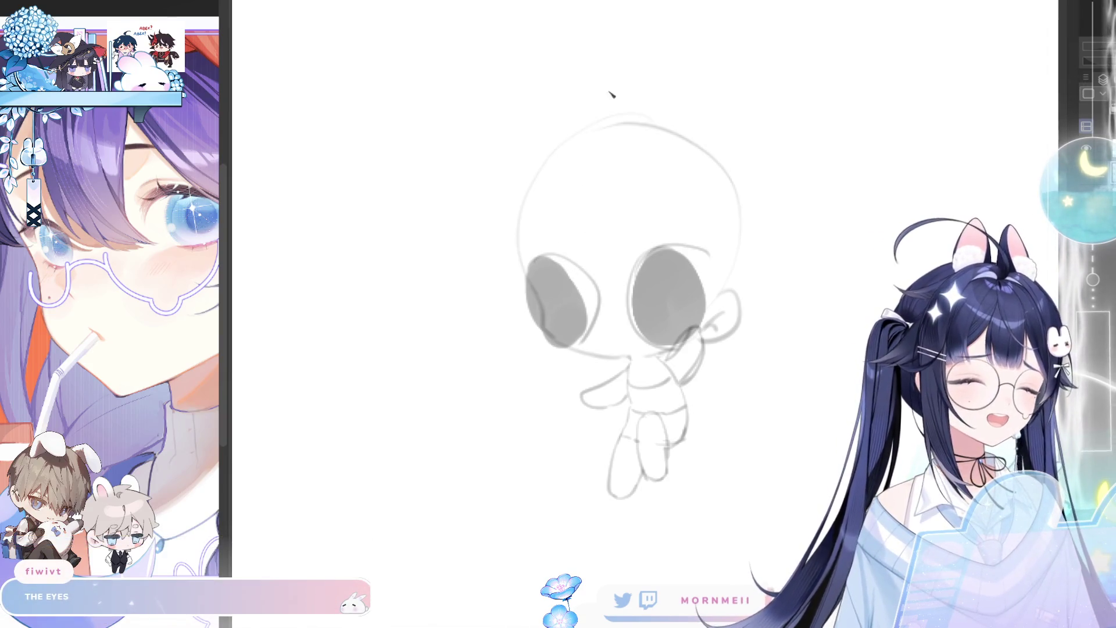
# Sketch a peak above the eyes, the head's outline and two ears
pyautogui.moveTo(599, 282)
pyautogui.mouseDown()
pyautogui.moveTo(636, 210)
pyautogui.moveTo(655, 239)
pyautogui.moveTo(720, 274)
pyautogui.mouseUp()
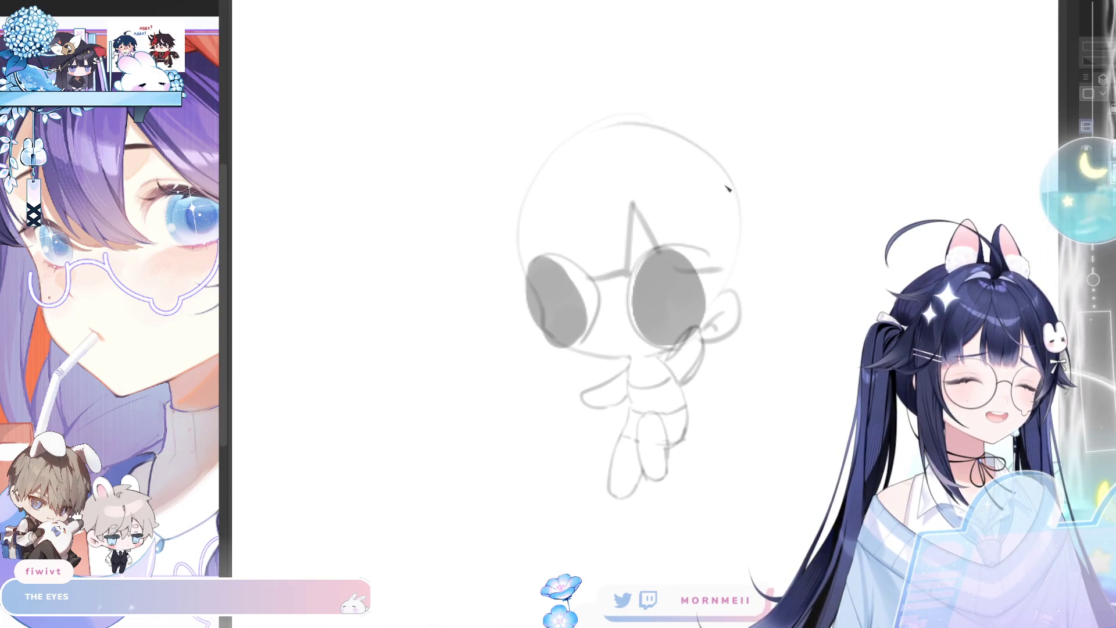
pyautogui.moveTo(743, 239); pyautogui.dragTo(727, 271)
pyautogui.moveTo(526, 200)
pyautogui.mouseDown()
pyautogui.moveTo(458, 279)
pyautogui.moveTo(496, 185)
pyautogui.moveTo(494, 270)
pyautogui.mouseUp()
pyautogui.hotkey('ctrl', 'z')
pyautogui.moveTo(727, 174); pyautogui.dragTo(819, 219)
pyautogui.moveTo(751, 214); pyautogui.dragTo(817, 235)
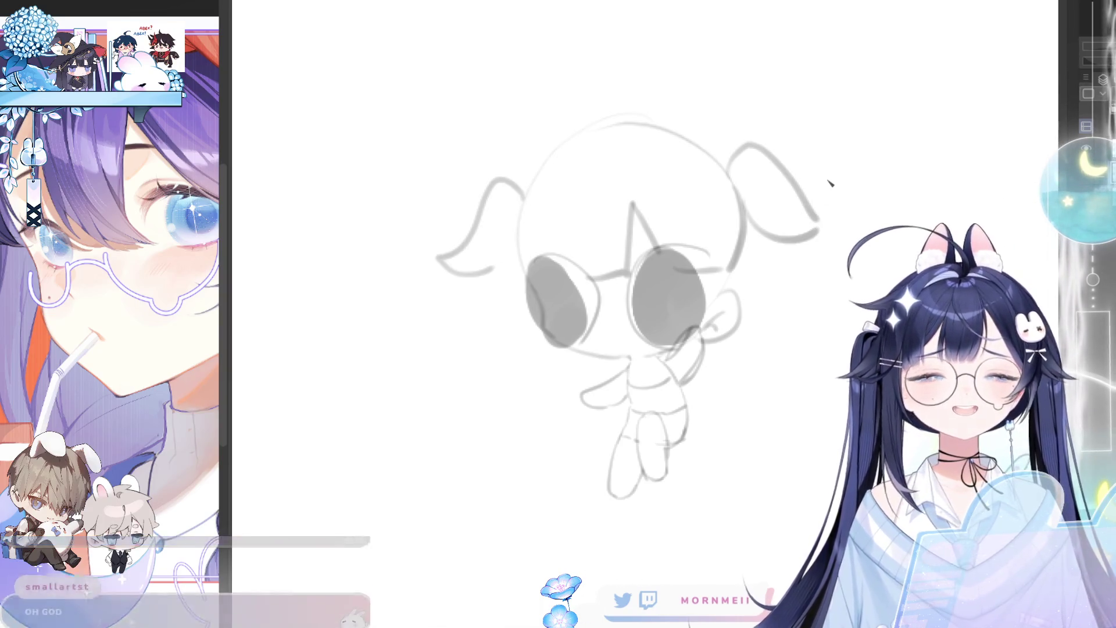
# Undo the ears, big eyes and torso crossline back to the small-eyed face
pyautogui.hotkey('ctrl', 'z')
pyautogui.hotkey('ctrl', 'z')
pyautogui.hotkey('ctrl', 'z')
pyautogui.hotkey('ctrl', 'z')
pyautogui.hotkey('ctrl', 'z')
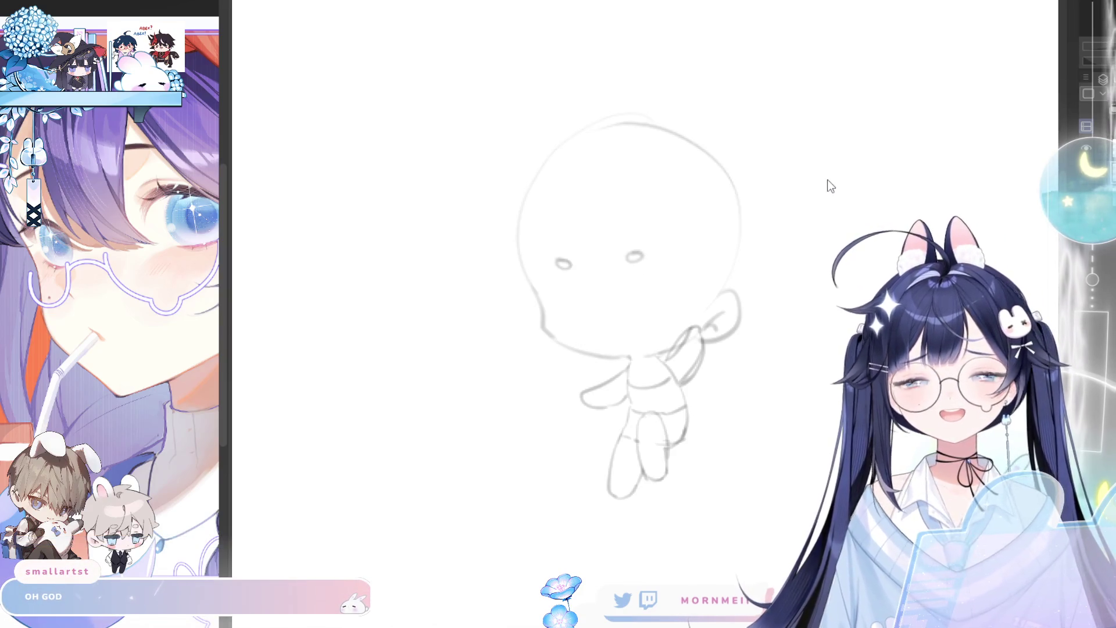
pyautogui.hotkey('ctrl', 'z')
pyautogui.hotkey('ctrl', 'z')
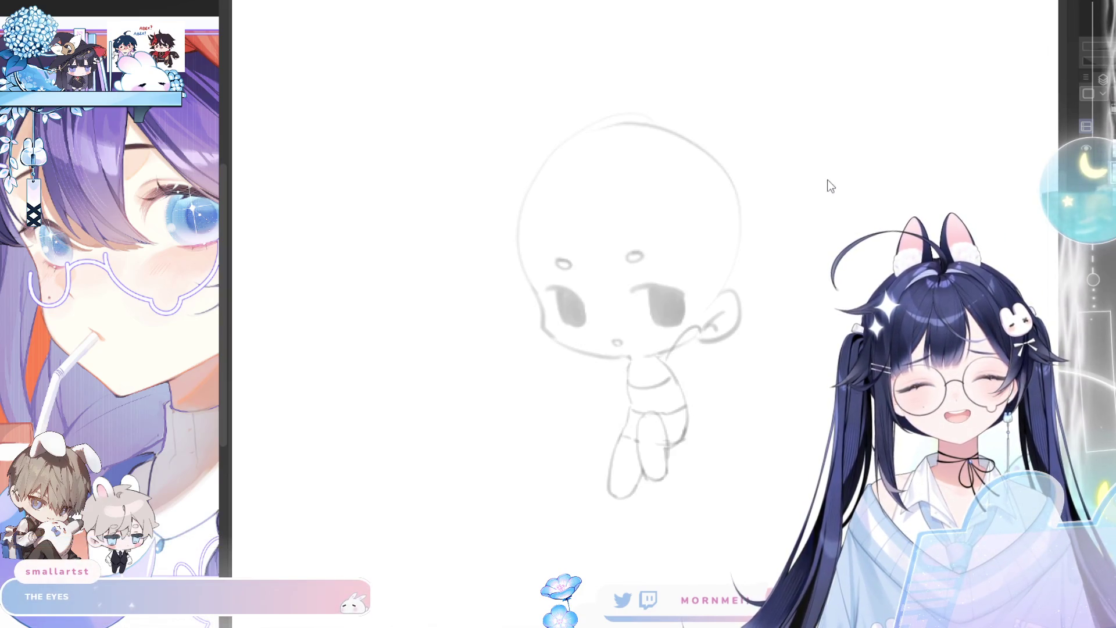
pyautogui.hotkey('ctrl', 'z')
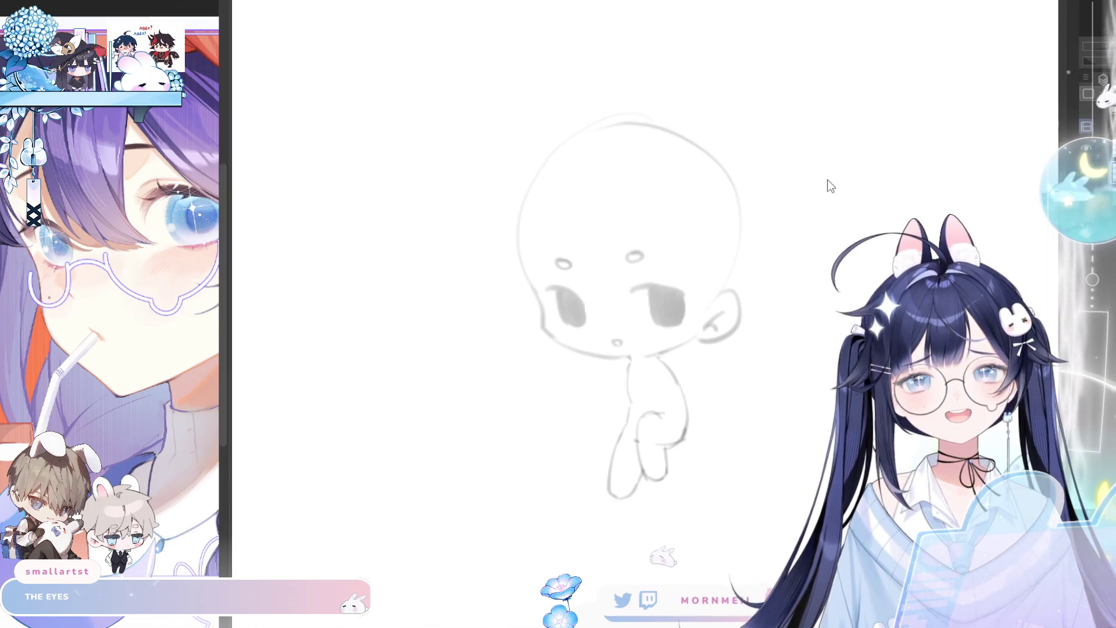
# Try arm strokes with hands on the body, then erase the neck, body and legs below the face
pyautogui.moveTo(717, 396); pyautogui.dragTo(565, 350)
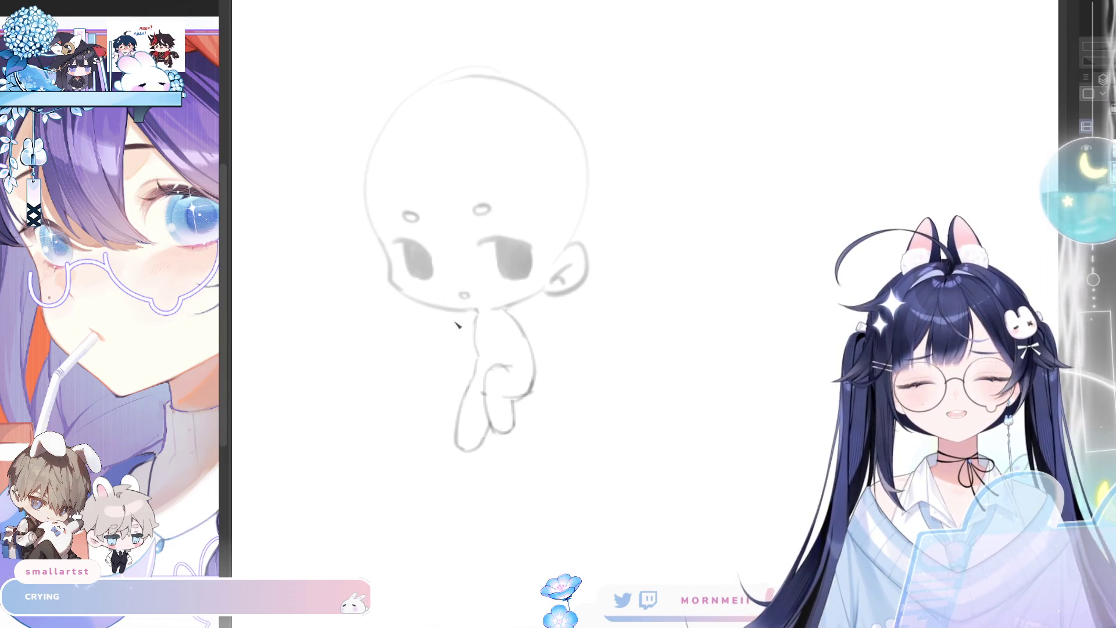
pyautogui.moveTo(474, 317); pyautogui.dragTo(438, 363)
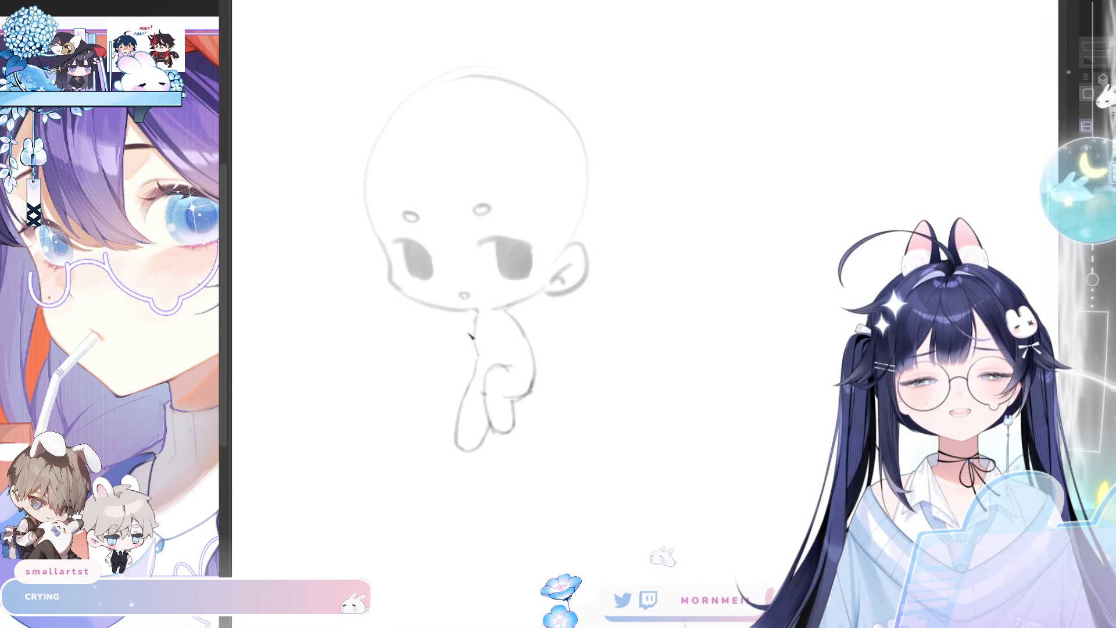
pyautogui.moveTo(476, 316)
pyautogui.mouseDown()
pyautogui.moveTo(440, 367)
pyautogui.moveTo(458, 370)
pyautogui.mouseUp()
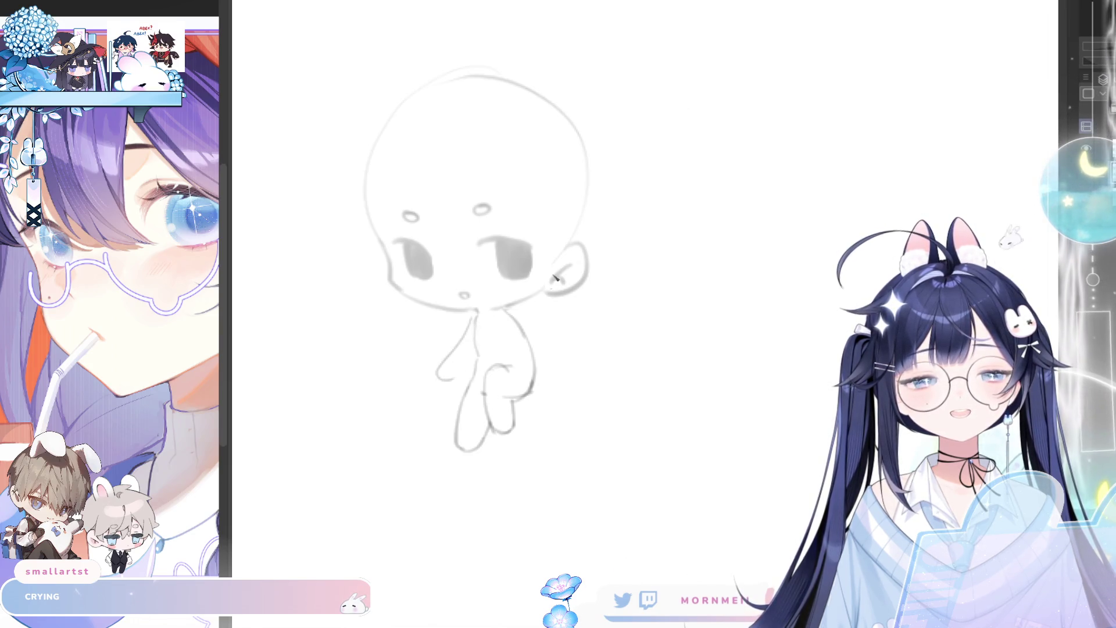
pyautogui.hotkey('ctrl', 'z')
pyautogui.hotkey('ctrl', 'z')
pyautogui.moveTo(504, 317)
pyautogui.mouseDown()
pyautogui.moveTo(497, 372)
pyautogui.moveTo(519, 370)
pyautogui.mouseUp()
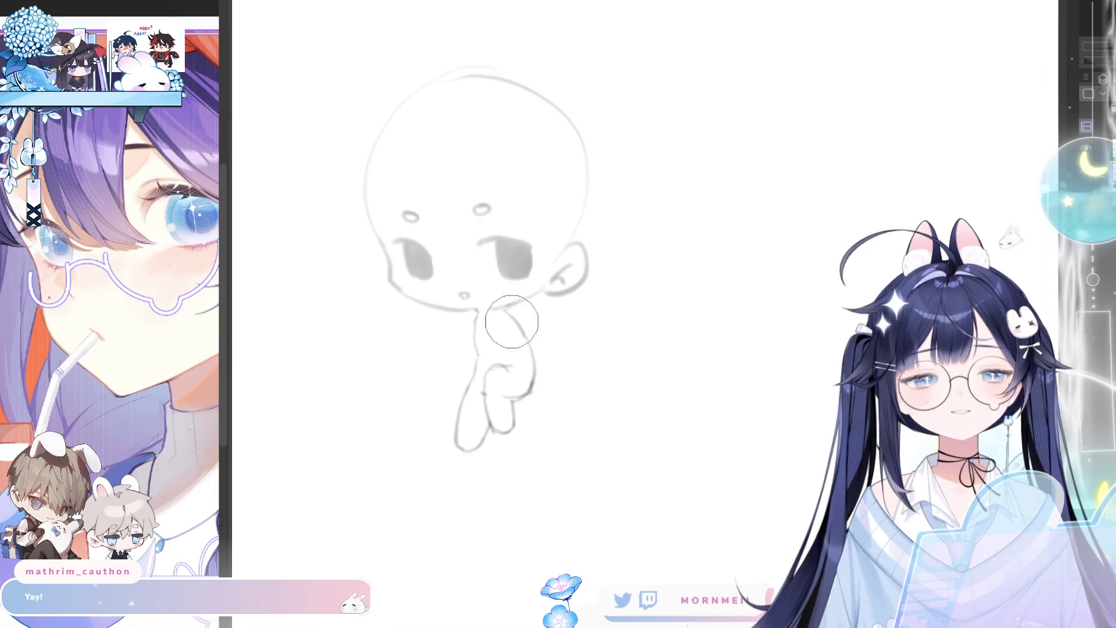
pyautogui.moveTo(531, 332); pyautogui.dragTo(526, 407)
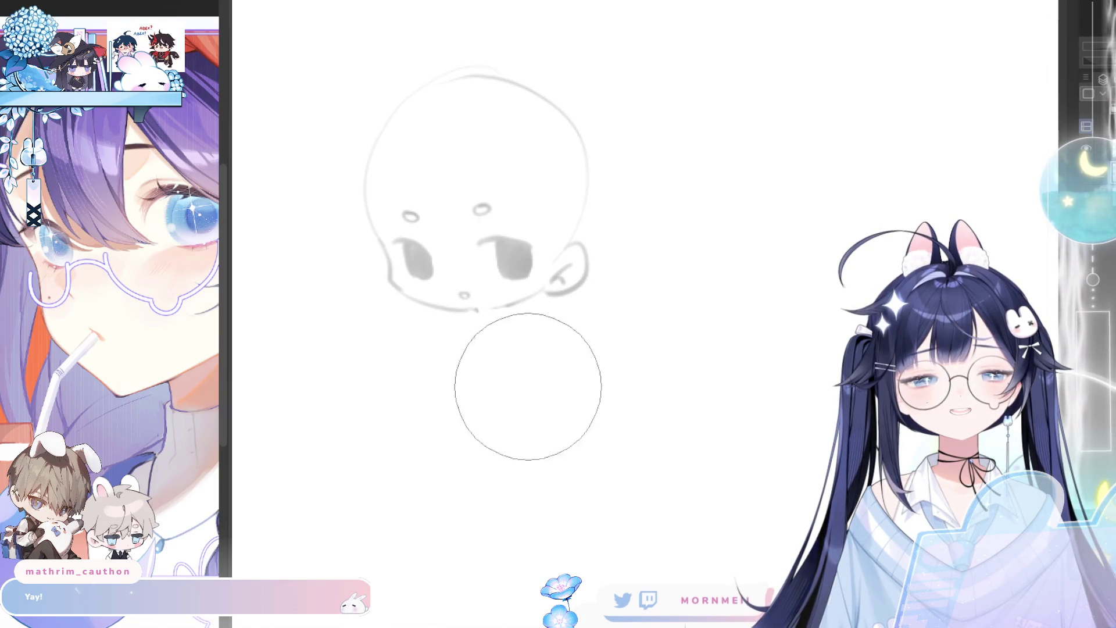
# Close the gap in the chibi's chin line
pyautogui.scroll(3, 651, 152)
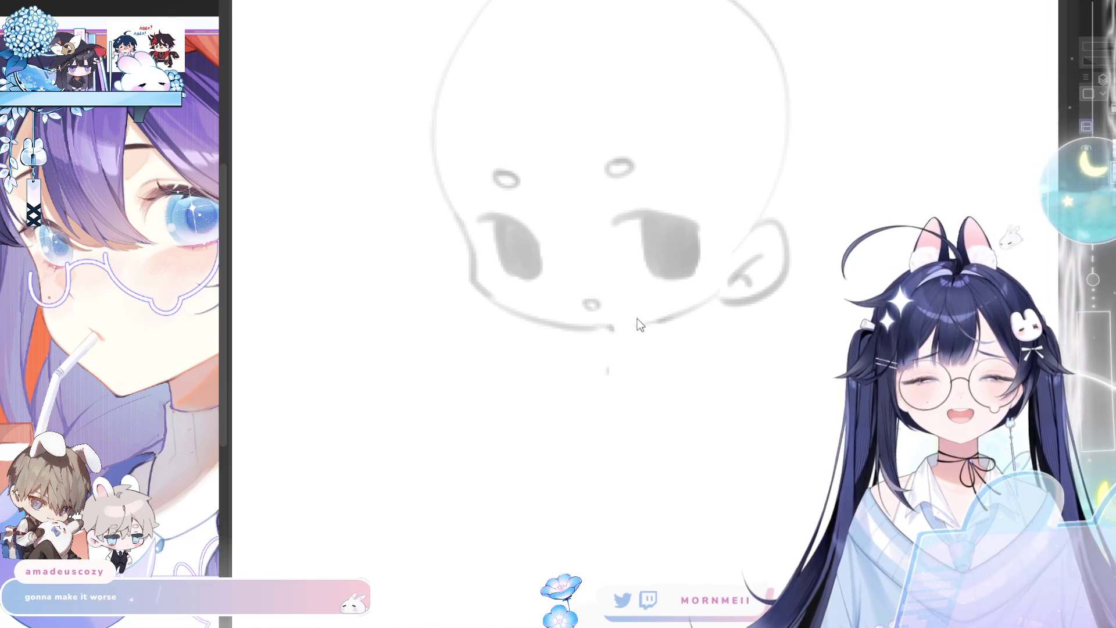
pyautogui.moveTo(657, 322); pyautogui.dragTo(618, 327)
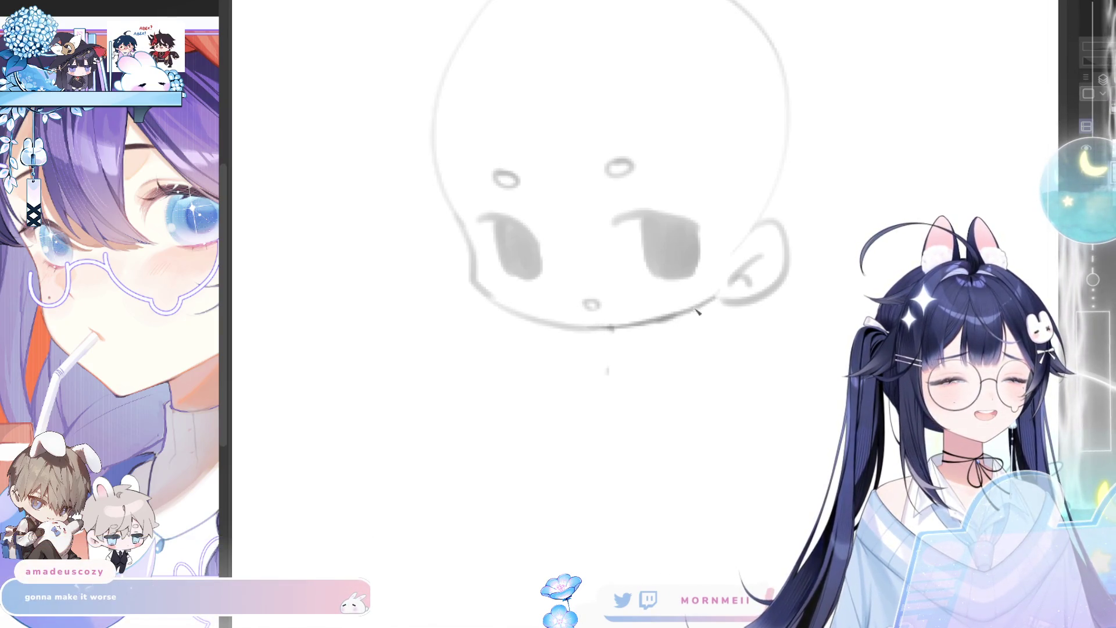
pyautogui.scroll(-5, 673, 318)
pyautogui.scroll(3, 675, 320)
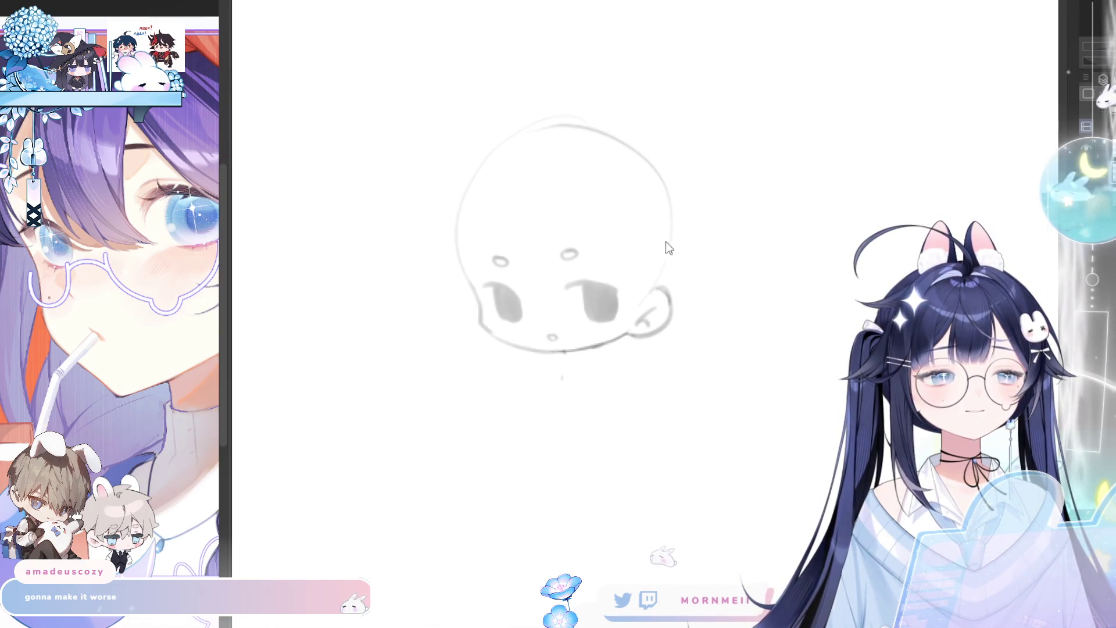
# Try hair strands falling over the face, undoing the failed attempts
pyautogui.moveTo(512, 210); pyautogui.dragTo(528, 294)
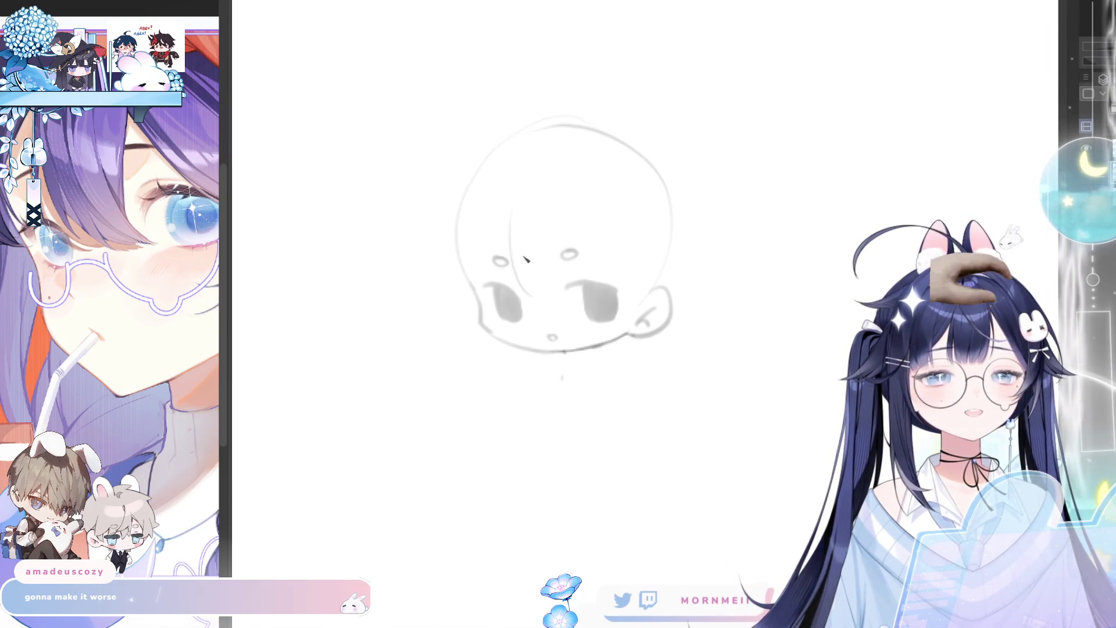
pyautogui.hotkey('ctrl', 'z')
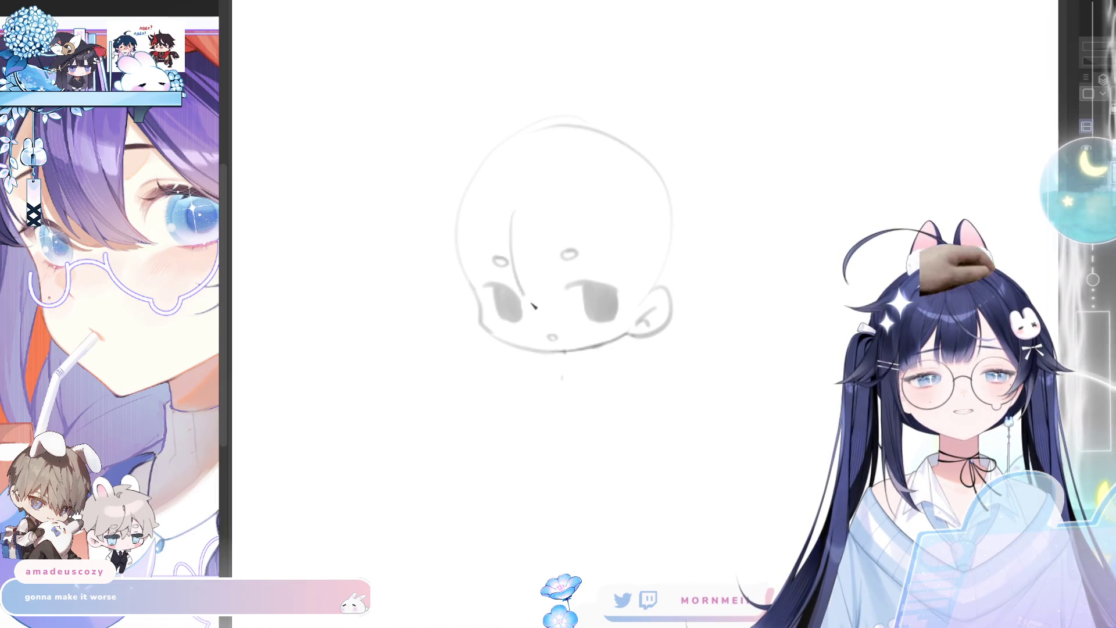
pyautogui.moveTo(512, 210); pyautogui.dragTo(533, 306)
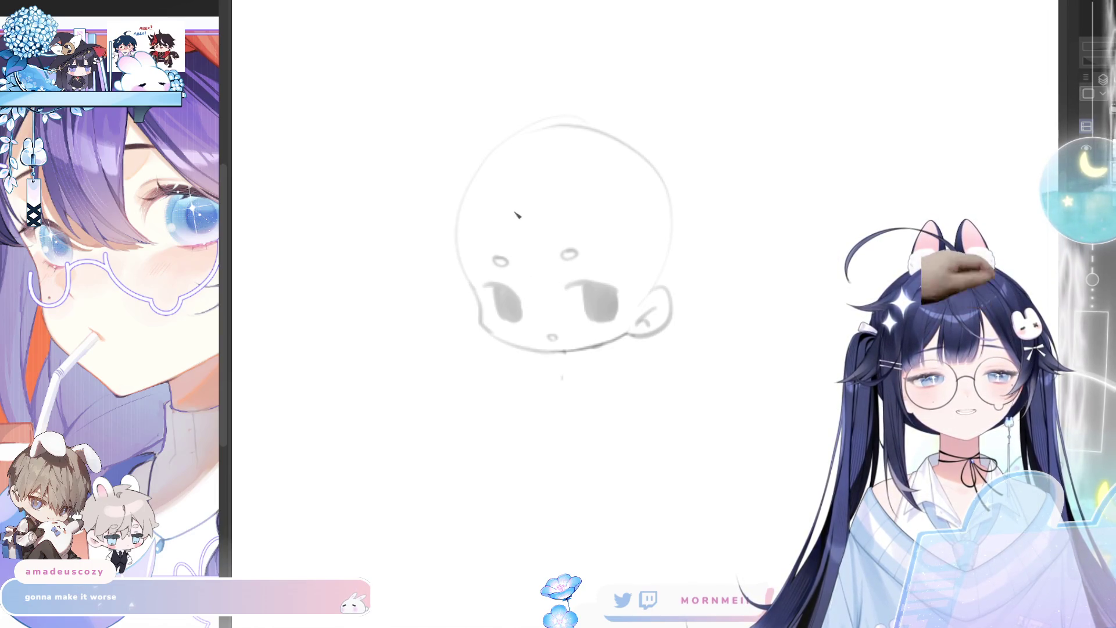
pyautogui.moveTo(519, 215); pyautogui.dragTo(539, 311)
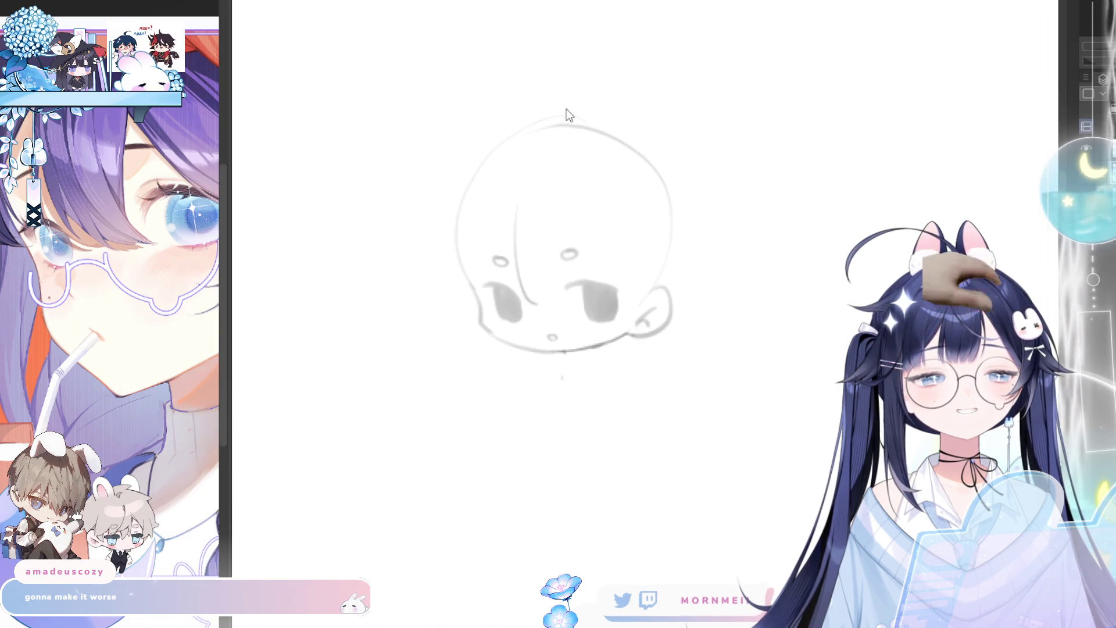
pyautogui.hotkey('ctrl', 'z')
pyautogui.scroll(-3, 568, 111)
pyautogui.scroll(-1, 703, 165)
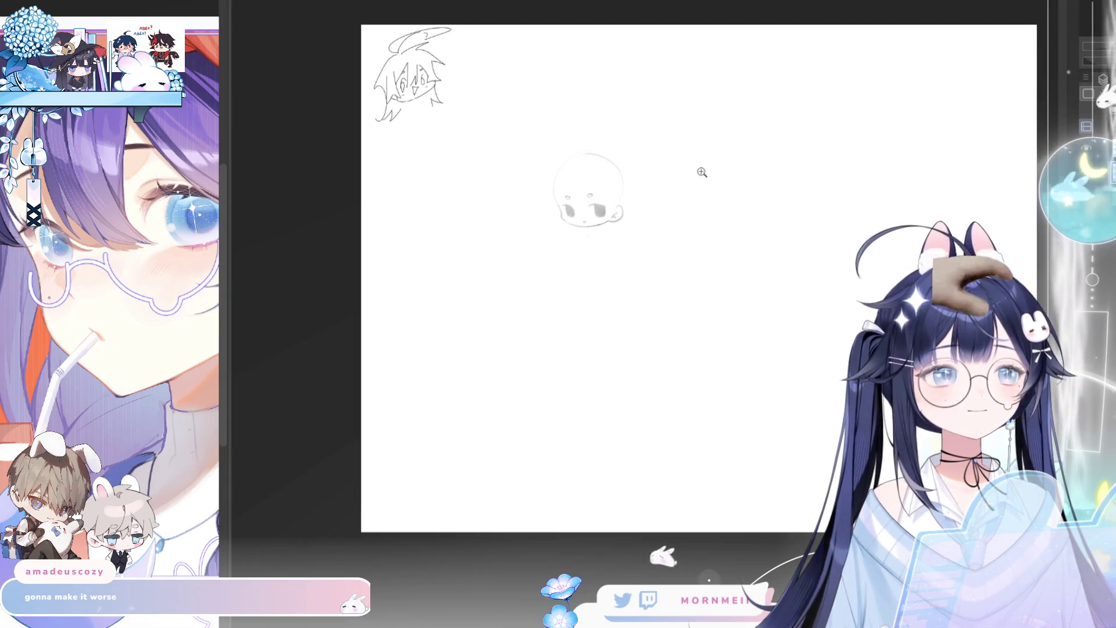
pyautogui.scroll(3, 702, 165)
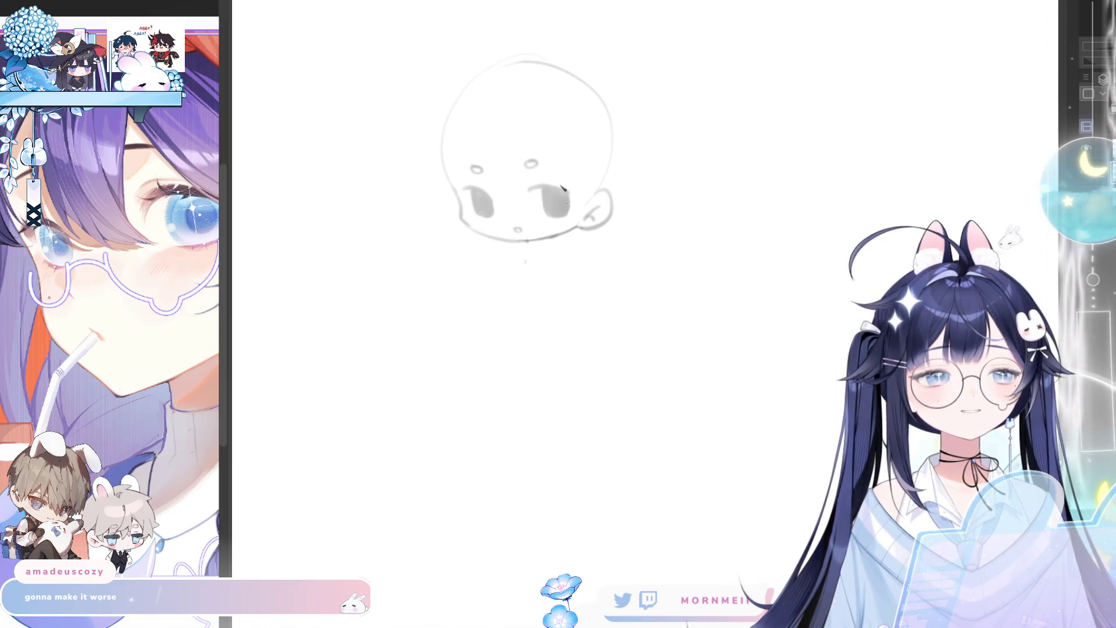
pyautogui.scroll(2, 563, 200)
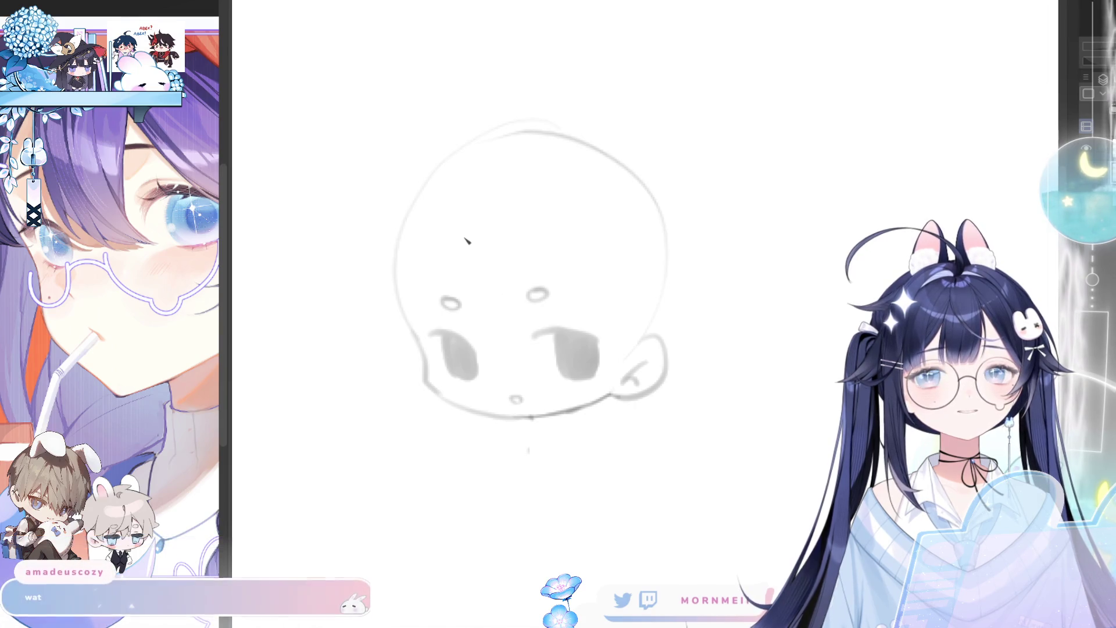
# Try forehead fringe strands from the hairline toward the eyes, undoing the misfires
pyautogui.moveTo(462, 230); pyautogui.dragTo(495, 352)
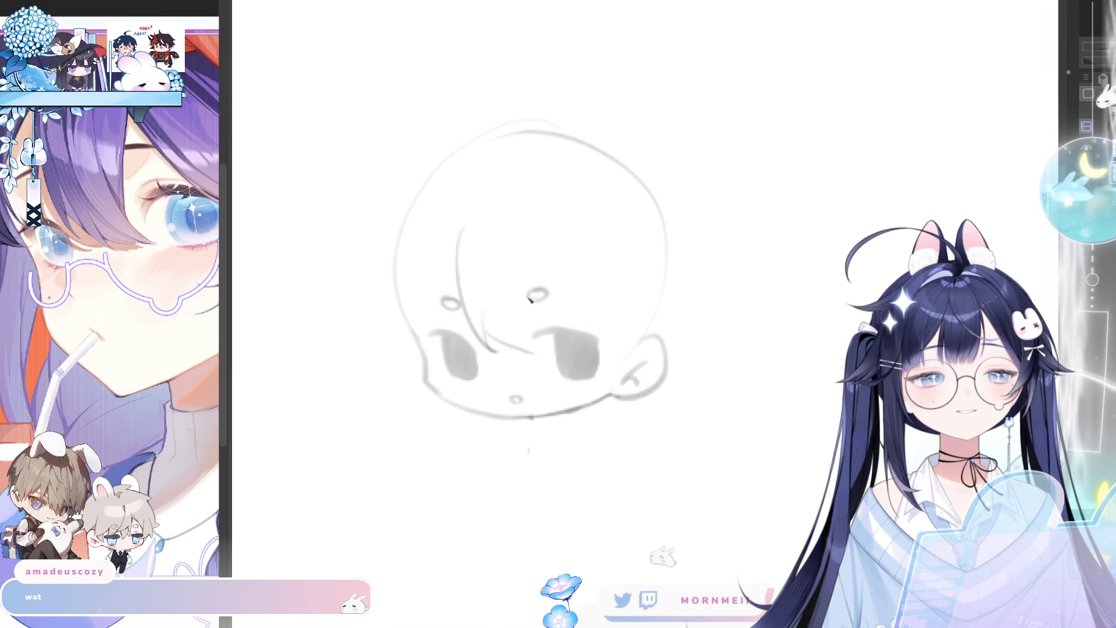
pyautogui.moveTo(489, 342); pyautogui.dragTo(528, 351)
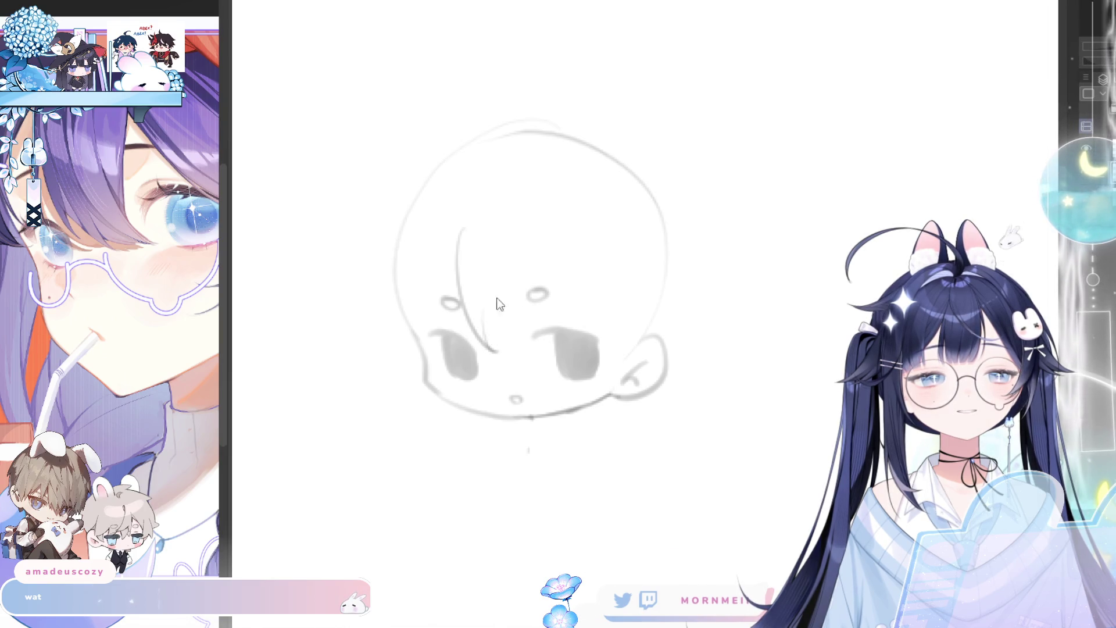
pyautogui.hotkey('ctrl', 'z')
pyautogui.moveTo(472, 217)
pyautogui.mouseDown()
pyautogui.moveTo(467, 298)
pyautogui.moveTo(494, 356)
pyautogui.mouseUp()
pyautogui.hotkey('ctrl', 'z')
pyautogui.hotkey('ctrl', 'z')
pyautogui.moveTo(473, 229)
pyautogui.mouseDown()
pyautogui.moveTo(493, 364)
pyautogui.moveTo(530, 251)
pyautogui.moveTo(531, 274)
pyautogui.moveTo(576, 317)
pyautogui.mouseUp()
pyautogui.hotkey('ctrl', 'z')
# Draw a long fringe curve over the right eye after several retries
pyautogui.moveTo(545, 254); pyautogui.dragTo(604, 345)
pyautogui.hotkey('ctrl', 'z')
pyautogui.moveTo(544, 247); pyautogui.dragTo(614, 348)
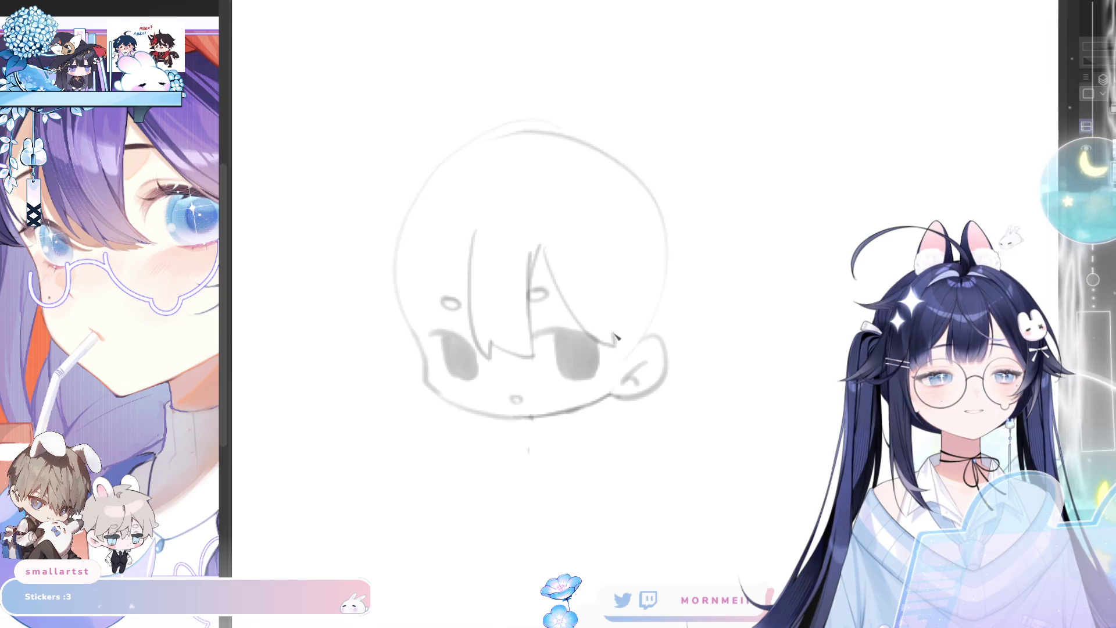
pyautogui.hotkey('ctrl', 'z')
pyautogui.moveTo(546, 248)
pyautogui.mouseDown()
pyautogui.moveTo(588, 326)
pyautogui.moveTo(645, 325)
pyautogui.mouseUp()
pyautogui.hotkey('ctrl', 'z')
pyautogui.moveTo(544, 249)
pyautogui.mouseDown()
pyautogui.moveTo(629, 336)
pyautogui.moveTo(663, 335)
pyautogui.mouseUp()
pyautogui.moveTo(668, 267); pyautogui.dragTo(613, 331)
pyautogui.hotkey('ctrl', 'z')
pyautogui.moveTo(633, 279); pyautogui.dragTo(684, 329)
pyautogui.hotkey('ctrl', 'z')
# Add long hair strands down the left side of the head, curving inward
pyautogui.moveTo(465, 265); pyautogui.dragTo(427, 318)
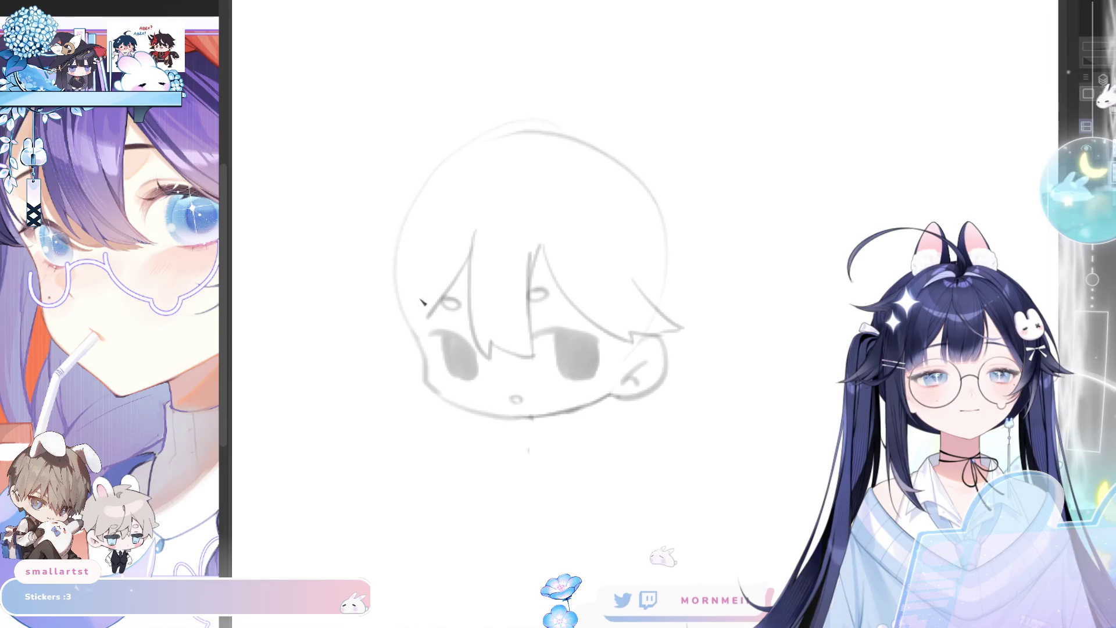
pyautogui.moveTo(442, 247); pyautogui.dragTo(426, 363)
pyautogui.hotkey('ctrl', 'z')
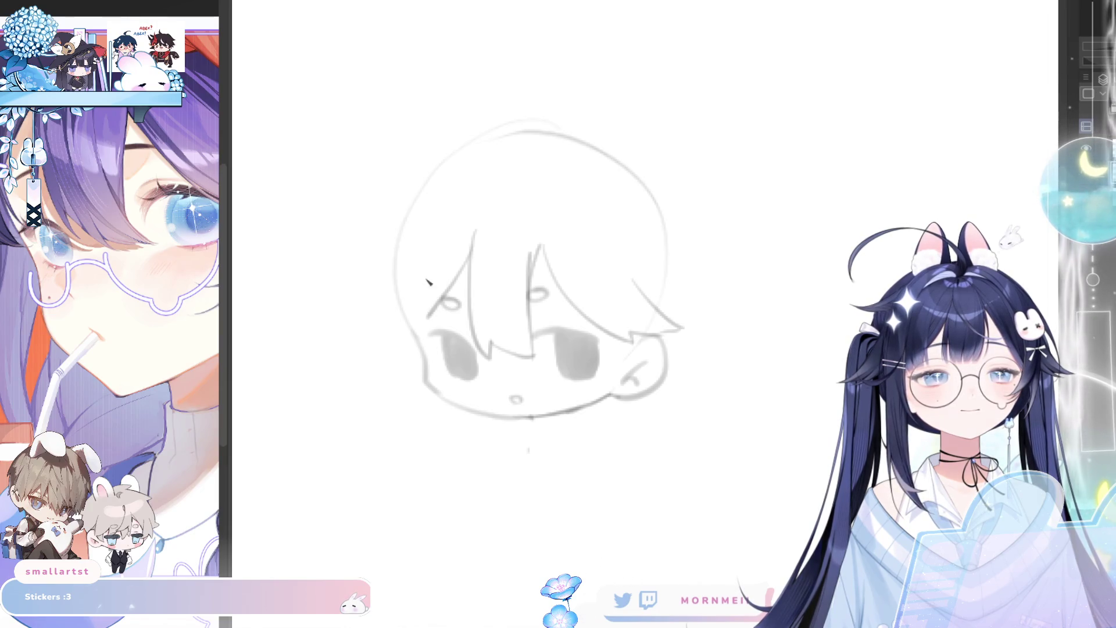
pyautogui.moveTo(431, 250); pyautogui.dragTo(426, 345)
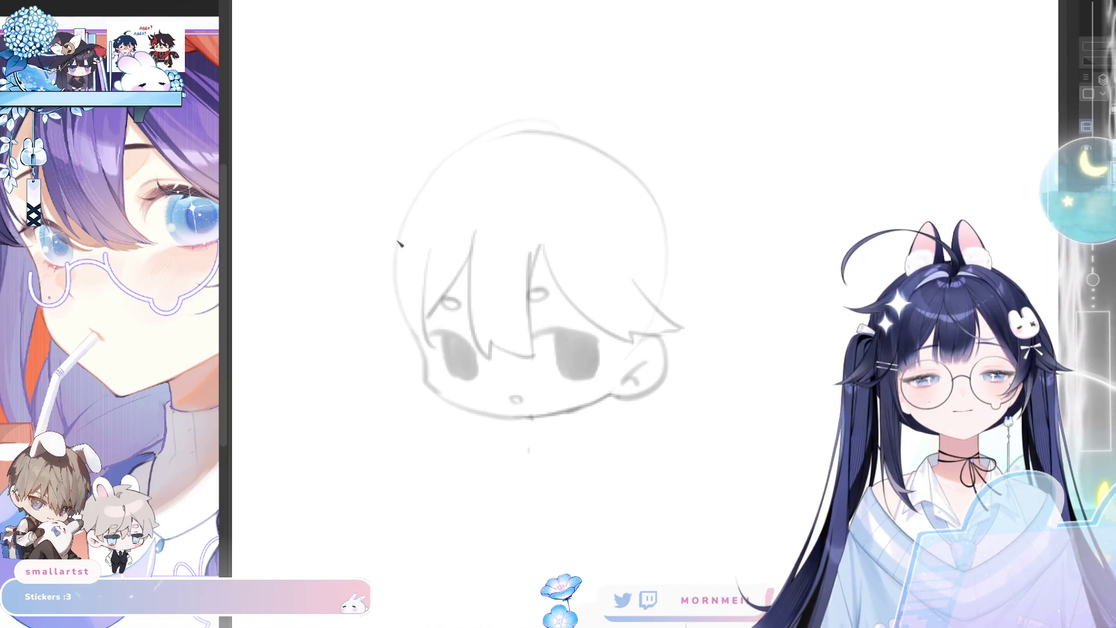
pyautogui.moveTo(389, 241)
pyautogui.mouseDown()
pyautogui.moveTo(386, 346)
pyautogui.moveTo(417, 335)
pyautogui.mouseUp()
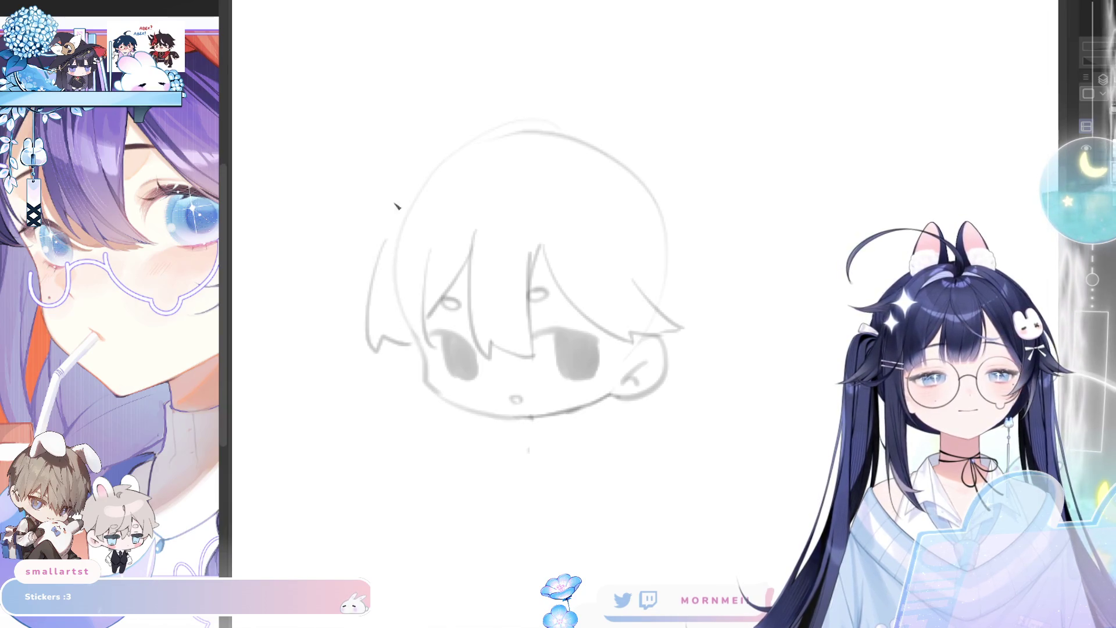
# Draw a small top-left hair tuft and attempt a curled ahoge above the head
pyautogui.moveTo(377, 211)
pyautogui.mouseDown()
pyautogui.moveTo(385, 238)
pyautogui.moveTo(509, 124)
pyautogui.moveTo(494, 87)
pyautogui.mouseUp()
pyautogui.hotkey('ctrl', 'z')
pyautogui.moveTo(510, 124)
pyautogui.mouseDown()
pyautogui.moveTo(477, 84)
pyautogui.moveTo(529, 113)
pyautogui.moveTo(534, 80)
pyautogui.mouseUp()
pyautogui.hotkey('ctrl', 'z')
pyautogui.hotkey('ctrl', 'z')
pyautogui.hotkey('ctrl', 'z')
pyautogui.moveTo(517, 121); pyautogui.dragTo(493, 71)
pyautogui.hotkey('ctrl', 'z')
# Redraw the ahoge as a looped curl and check it on the mirrored canvas
pyautogui.moveTo(514, 121)
pyautogui.mouseDown()
pyautogui.moveTo(487, 74)
pyautogui.moveTo(525, 119)
pyautogui.mouseUp()
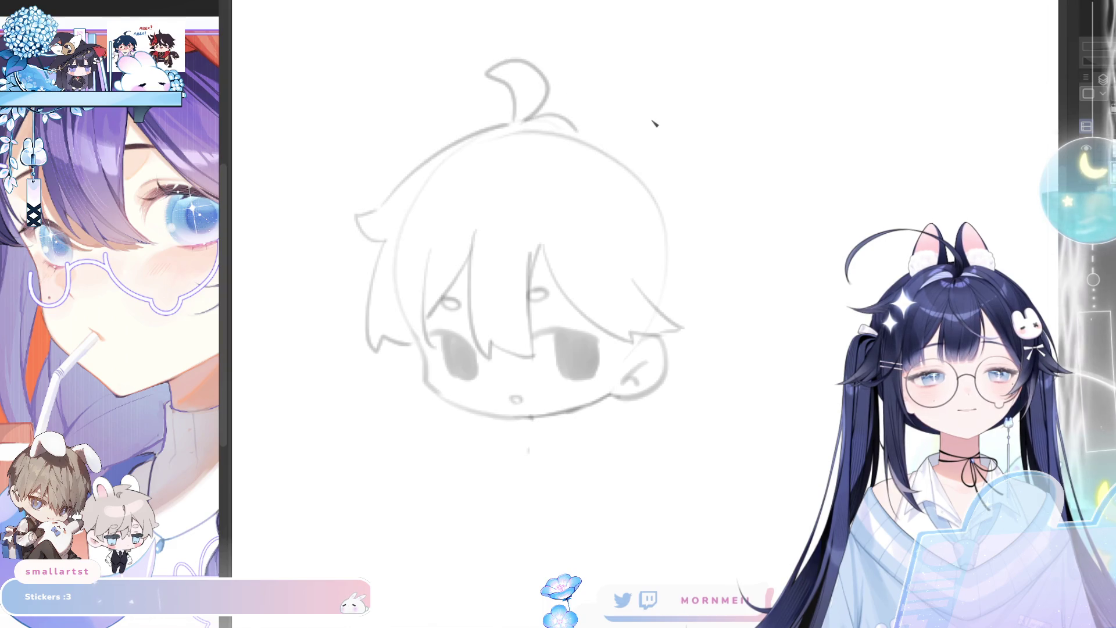
pyautogui.press('h')
pyautogui.hotkey('ctrl', 'z')
pyautogui.moveTo(750, 118)
pyautogui.mouseDown()
pyautogui.moveTo(727, 120)
pyautogui.moveTo(618, 187)
pyautogui.moveTo(586, 239)
pyautogui.mouseUp()
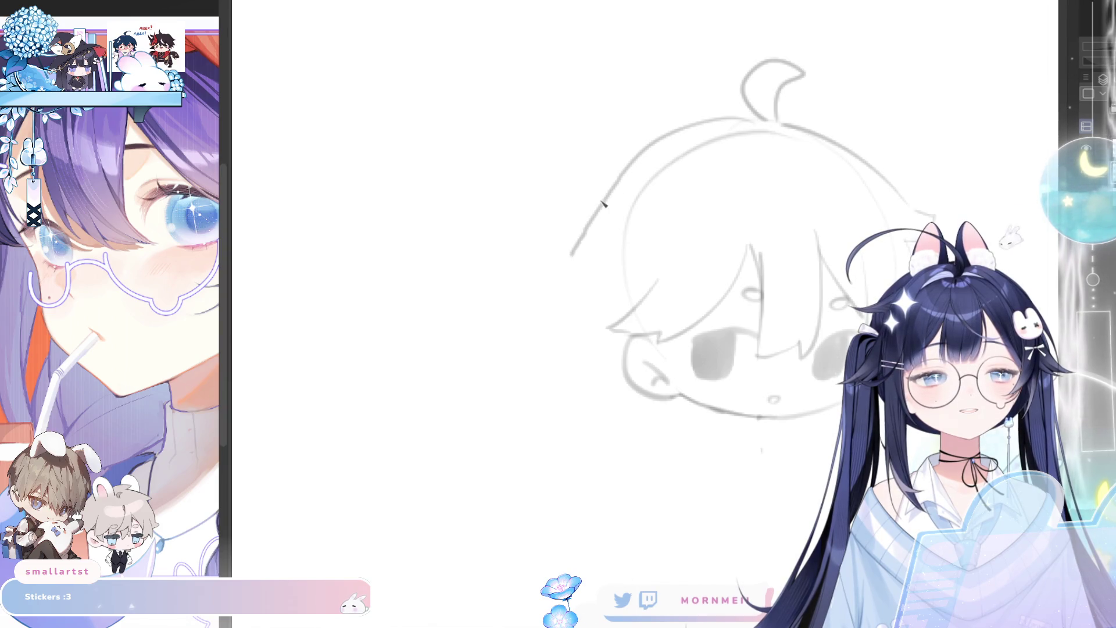
pyautogui.hotkey('ctrl', 'z')
# Try outlines running from the ahoge base down the head's side, undoing each
pyautogui.moveTo(759, 121)
pyautogui.mouseDown()
pyautogui.moveTo(580, 254)
pyautogui.moveTo(590, 314)
pyautogui.mouseUp()
pyautogui.hotkey('ctrl', 'z')
pyautogui.moveTo(760, 123)
pyautogui.mouseDown()
pyautogui.moveTo(581, 267)
pyautogui.moveTo(597, 257)
pyautogui.mouseUp()
pyautogui.hotkey('ctrl', 'z')
pyautogui.moveTo(768, 123); pyautogui.dragTo(643, 205)
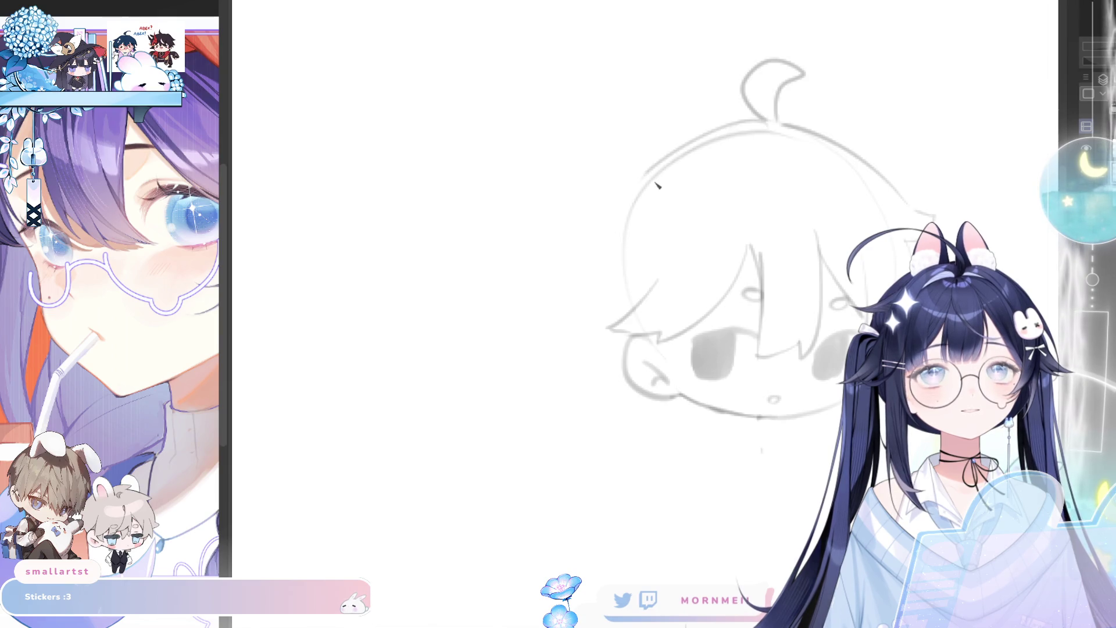
pyautogui.hotkey('ctrl', 'z')
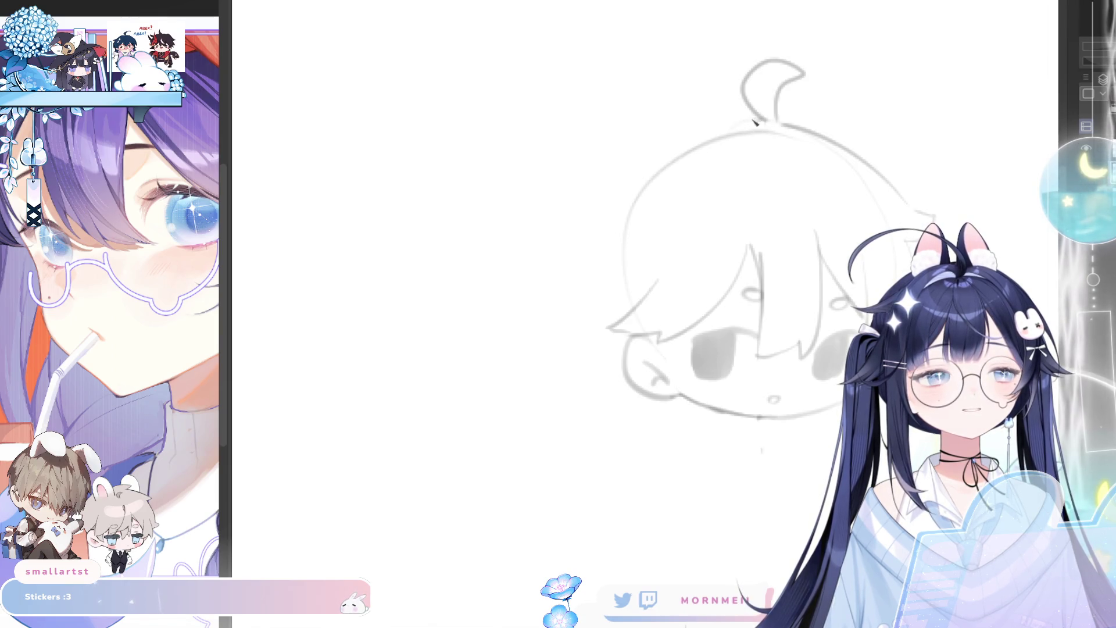
pyautogui.moveTo(762, 120)
pyautogui.mouseDown()
pyautogui.moveTo(561, 284)
pyautogui.moveTo(581, 335)
pyautogui.mouseUp()
pyautogui.hotkey('ctrl', 'z')
# Draw side hair strands down both sides, the left one hooking outward below the cheek
pyautogui.moveTo(561, 282); pyautogui.dragTo(599, 336)
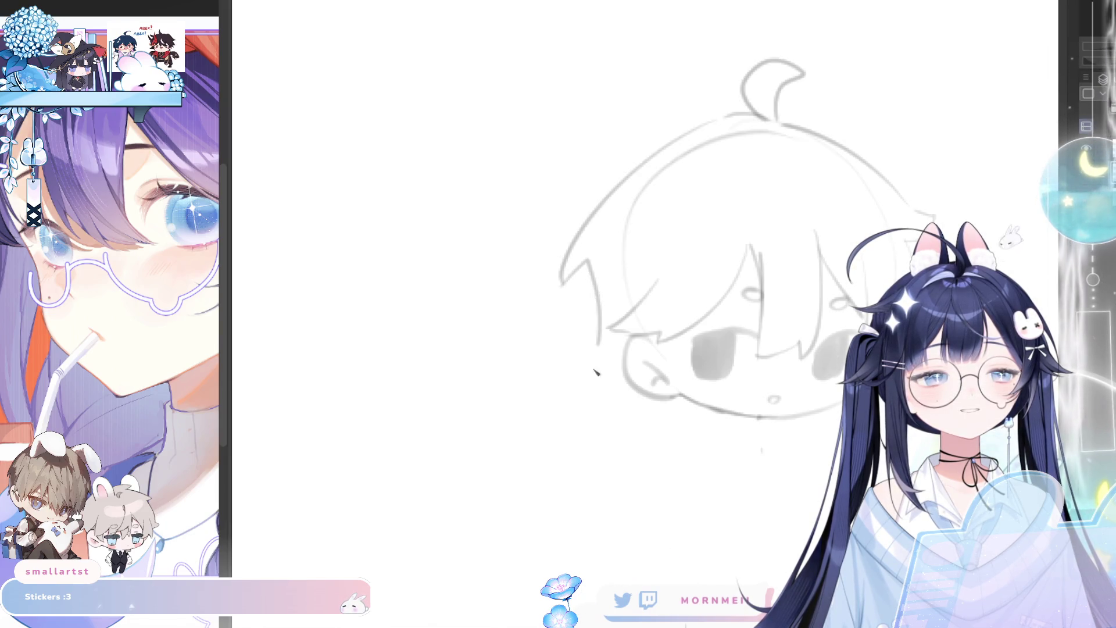
pyautogui.press('h')
pyautogui.moveTo(699, 360); pyautogui.dragTo(721, 395)
pyautogui.hotkey('ctrl', 'z')
pyautogui.moveTo(693, 340); pyautogui.dragTo(703, 423)
pyautogui.moveTo(416, 383); pyautogui.dragTo(433, 431)
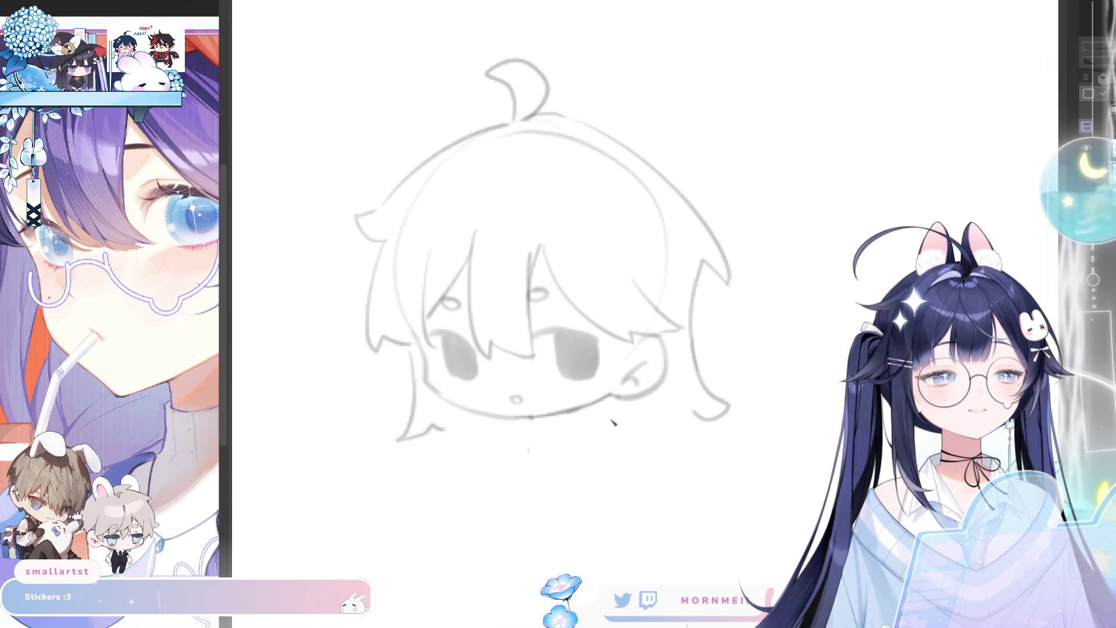
# Attempt a wavy bottom hair edge, undo it, and recentre on the head
pyautogui.moveTo(766, 377); pyautogui.dragTo(650, 249)
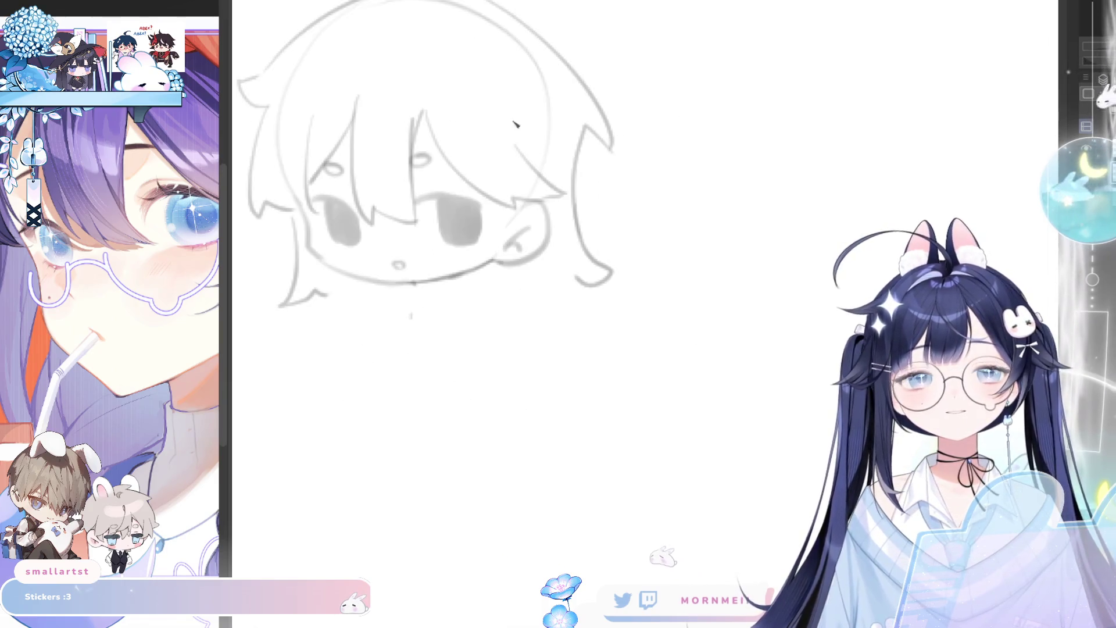
pyautogui.moveTo(329, 302); pyautogui.dragTo(375, 299)
pyautogui.hotkey('ctrl', 'z')
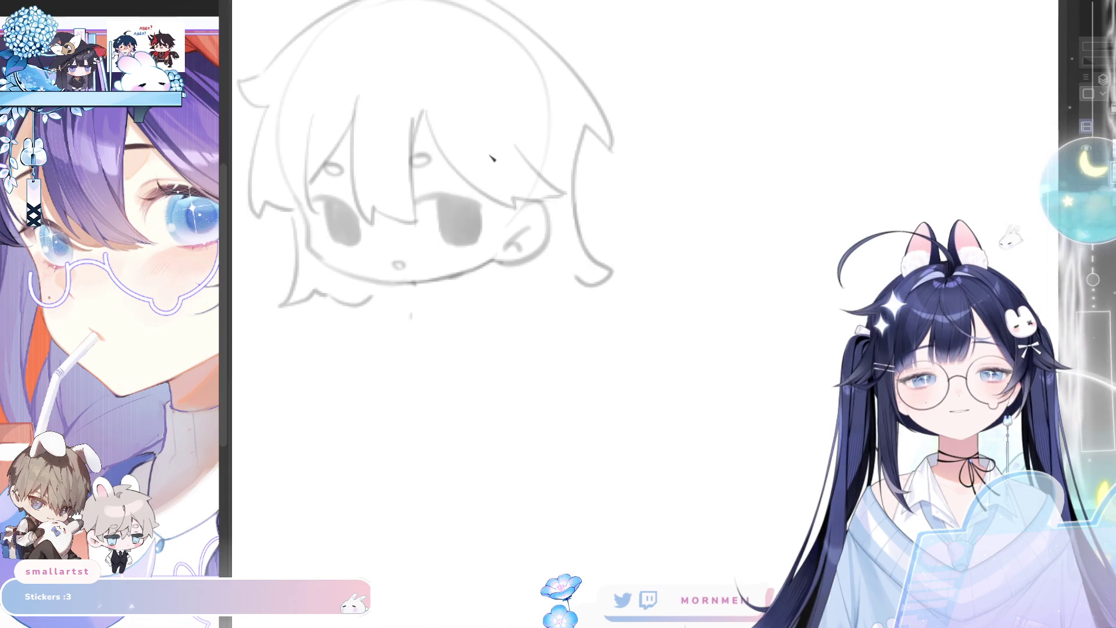
pyautogui.hotkey('ctrl', 'z')
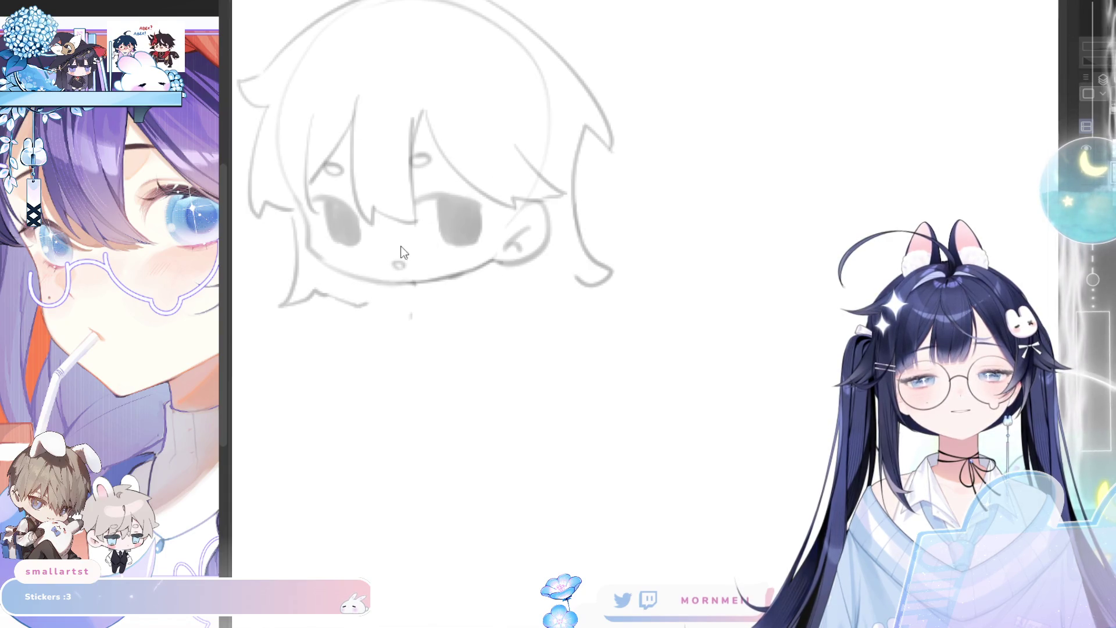
pyautogui.hotkey('ctrl', 'z')
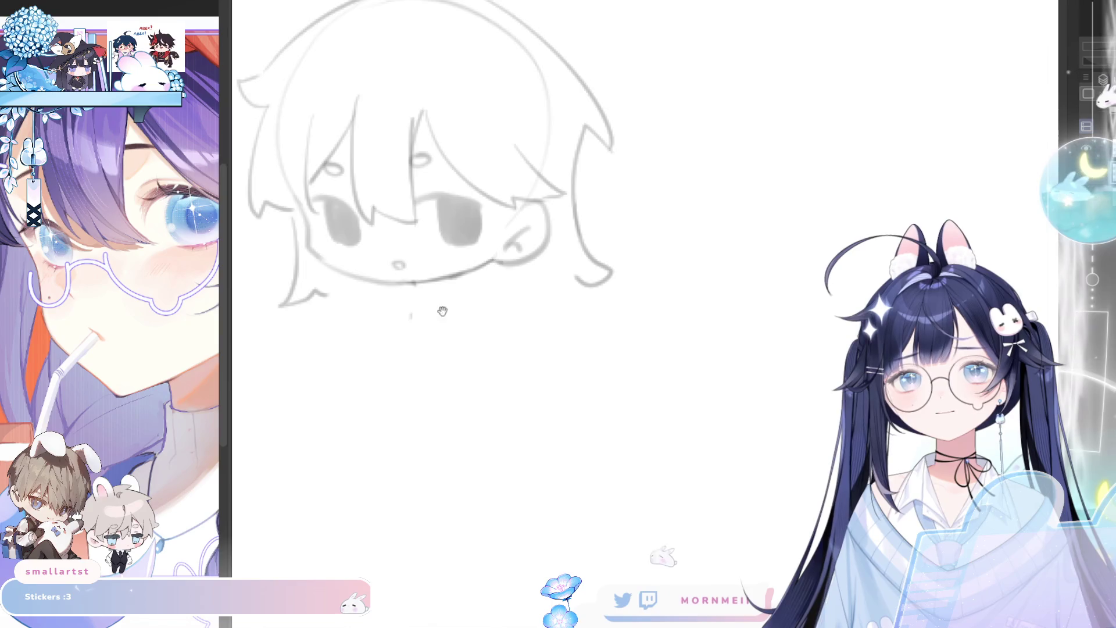
pyautogui.moveTo(446, 309); pyautogui.dragTo(578, 318)
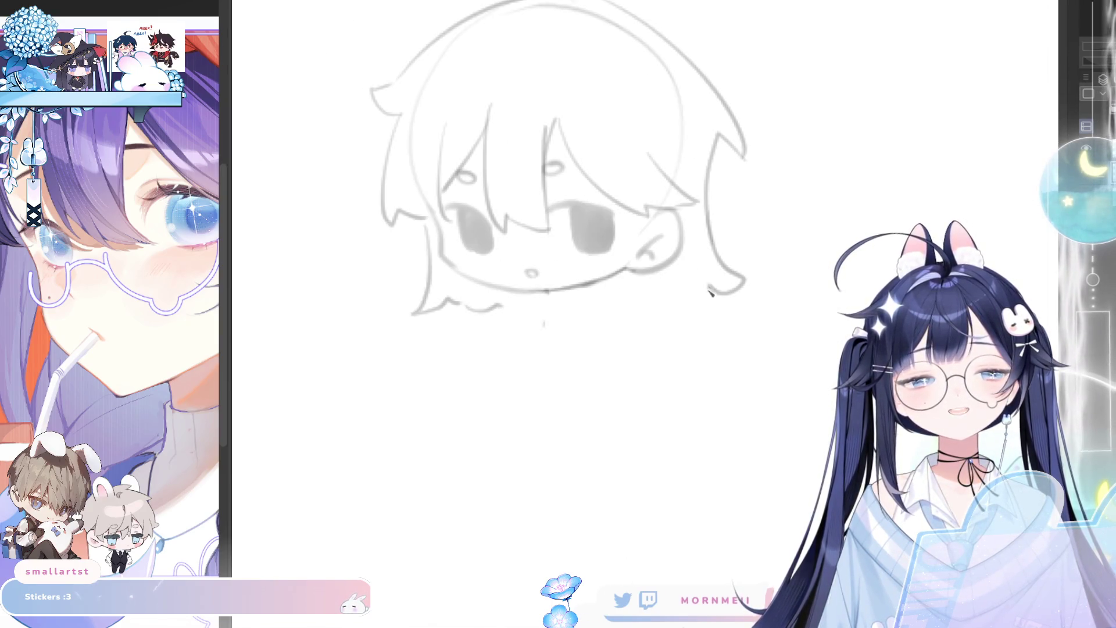
# Add a short bottom hair-edge stroke, check the mirrored view, and remove the old jaw strokes
pyautogui.moveTo(663, 309); pyautogui.dragTo(706, 307)
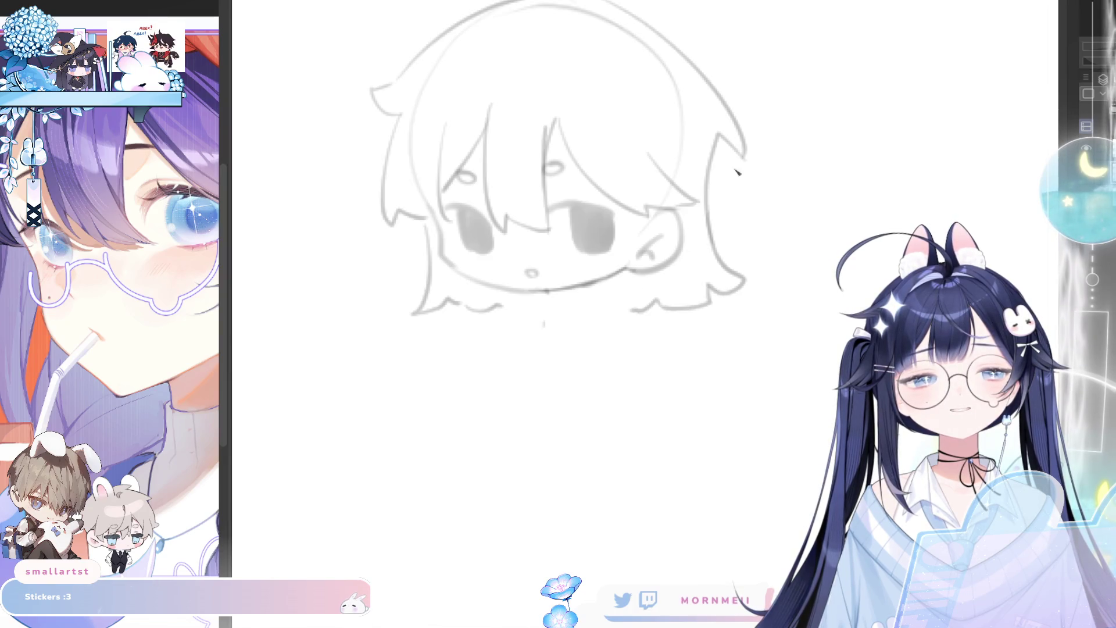
pyautogui.press('h')
pyautogui.press('h')
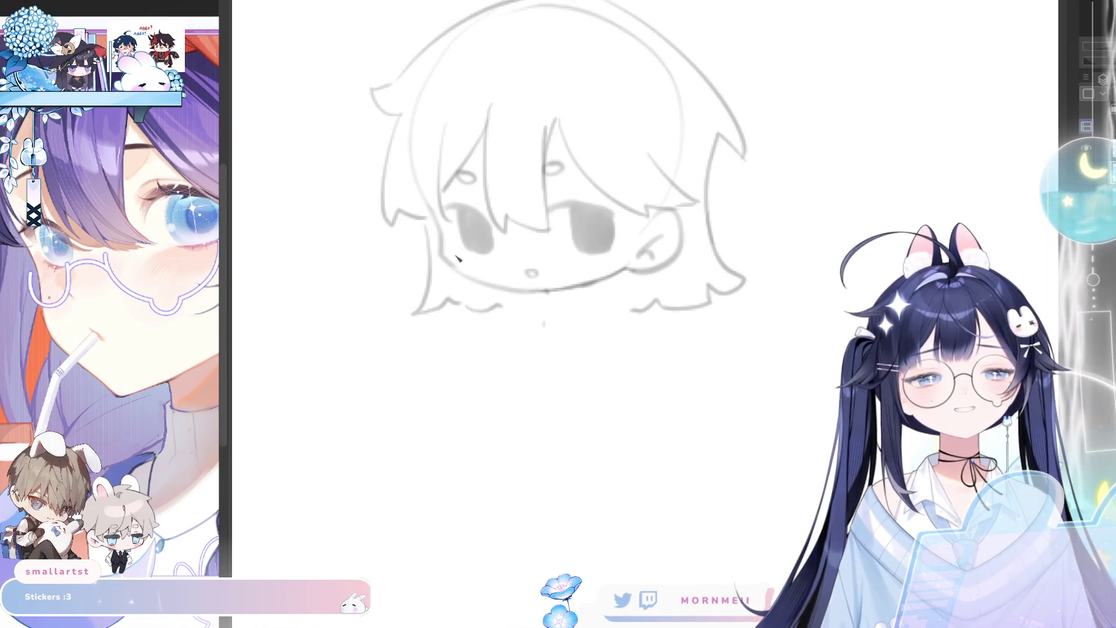
pyautogui.hotkey('ctrl', 'z')
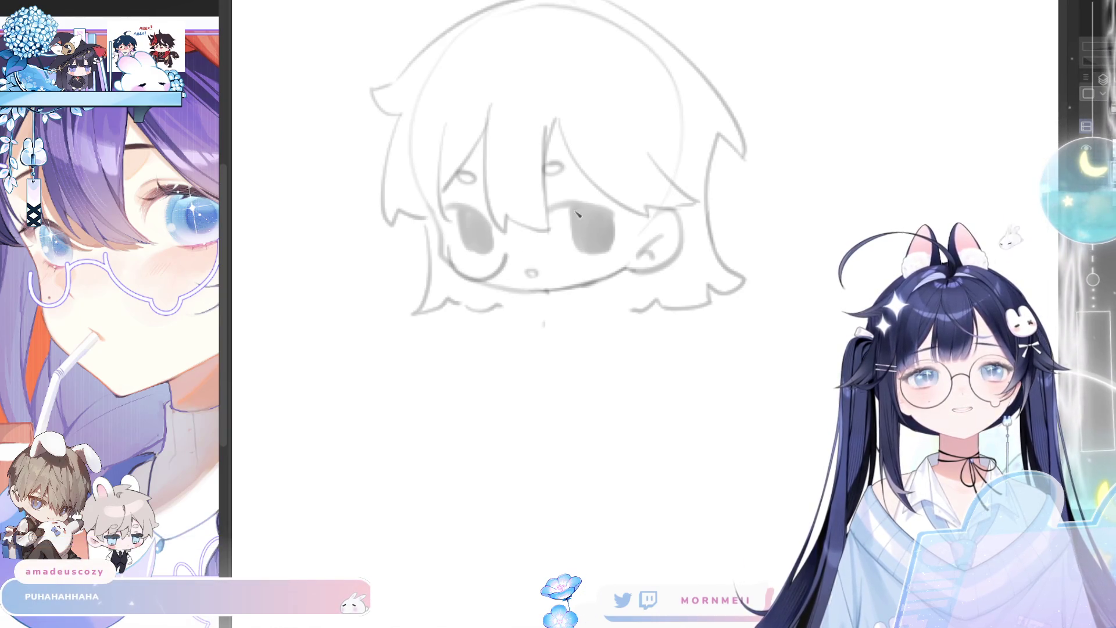
pyautogui.hotkey('ctrl', 'z')
# Rework the jaw curve under the face through several undone attempts
pyautogui.moveTo(456, 265)
pyautogui.mouseDown()
pyautogui.moveTo(489, 284)
pyautogui.moveTo(519, 259)
pyautogui.mouseUp()
pyautogui.hotkey('ctrl', 'z')
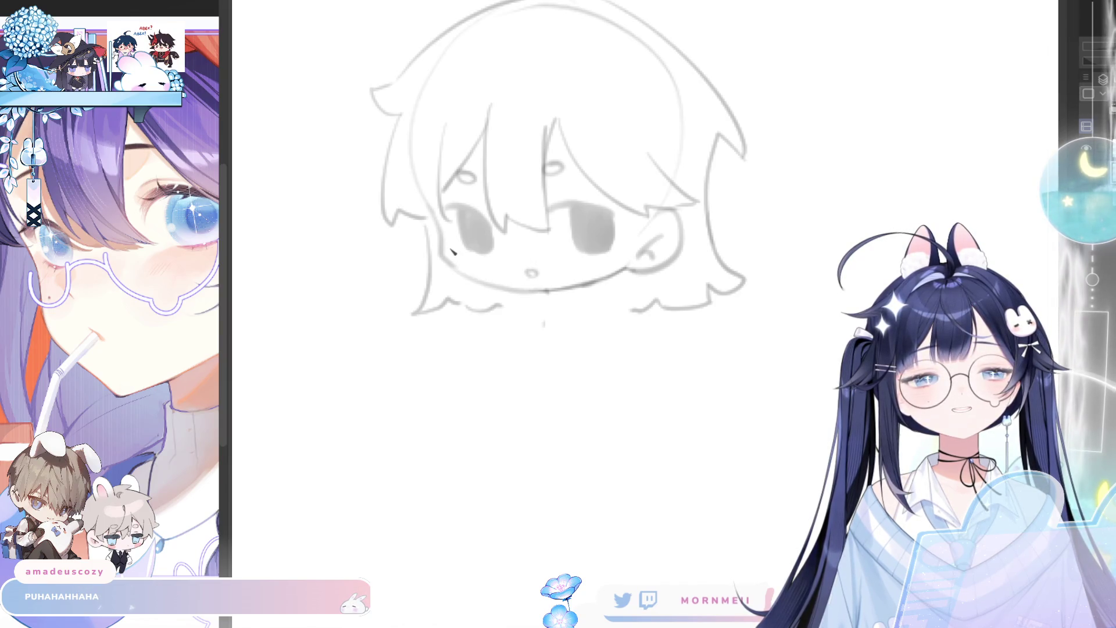
pyautogui.moveTo(448, 254)
pyautogui.mouseDown()
pyautogui.moveTo(510, 289)
pyautogui.moveTo(527, 254)
pyautogui.mouseUp()
pyautogui.hotkey('ctrl', 'z')
pyautogui.moveTo(445, 245)
pyautogui.mouseDown()
pyautogui.moveTo(472, 288)
pyautogui.moveTo(519, 260)
pyautogui.moveTo(559, 280)
pyautogui.moveTo(625, 256)
pyautogui.mouseUp()
pyautogui.hotkey('ctrl', 'z')
pyautogui.moveTo(544, 253)
pyautogui.mouseDown()
pyautogui.moveTo(568, 283)
pyautogui.moveTo(619, 254)
pyautogui.mouseUp()
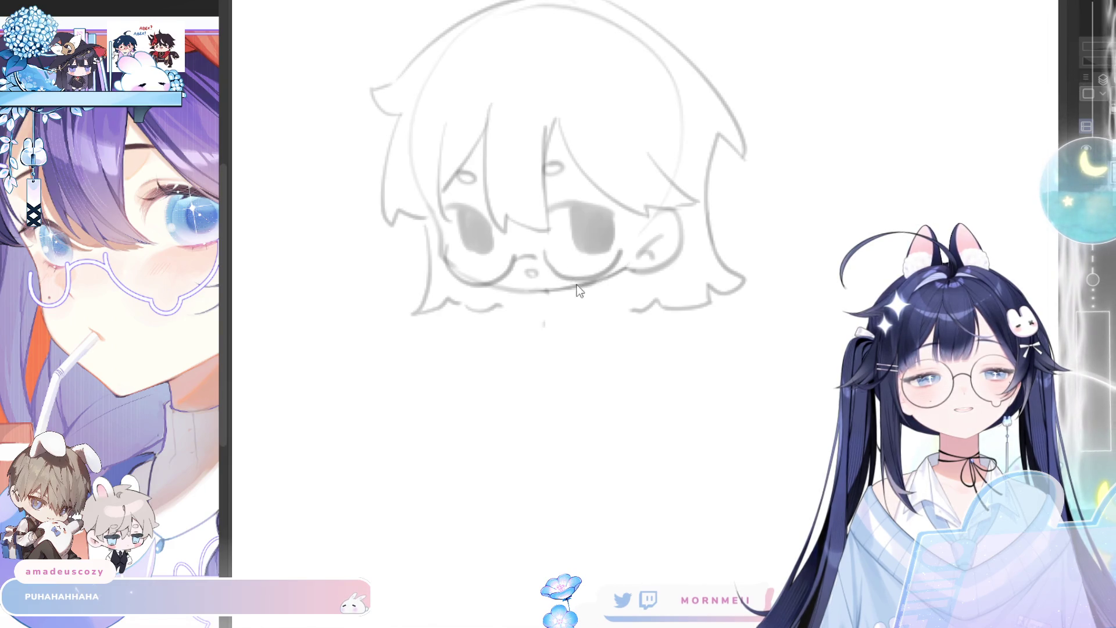
pyautogui.hotkey('ctrl', 'z')
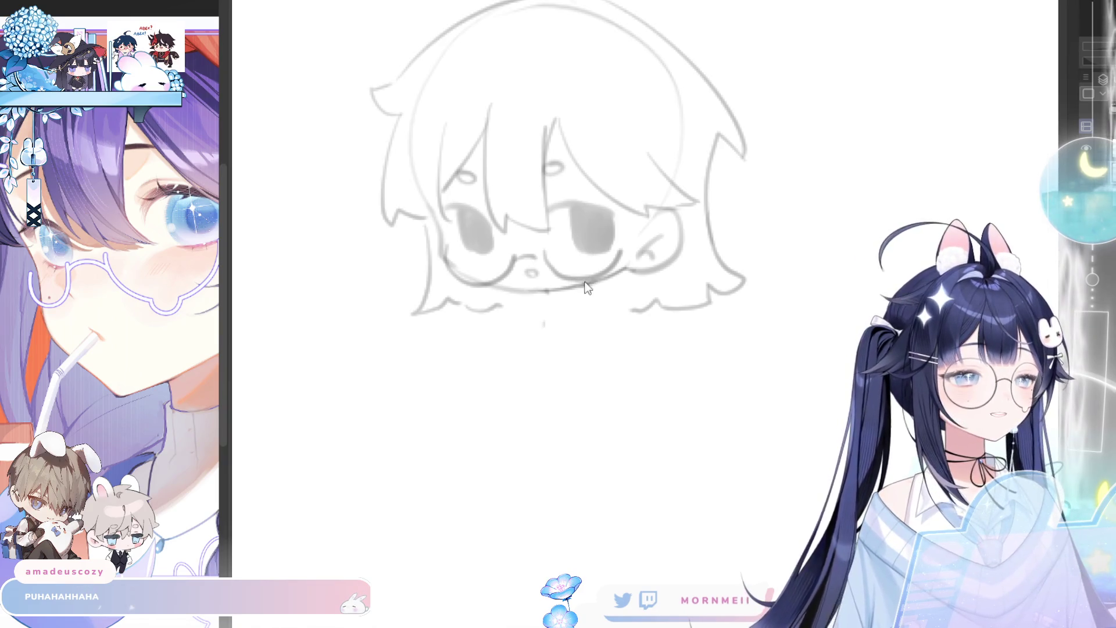
# Try a small tongue under the mouth with a much smaller brush, then remove it
pyautogui.moveTo(579, 283); pyautogui.dragTo(587, 287)
pyautogui.press('[')
pyautogui.press('[')
pyautogui.press('[')
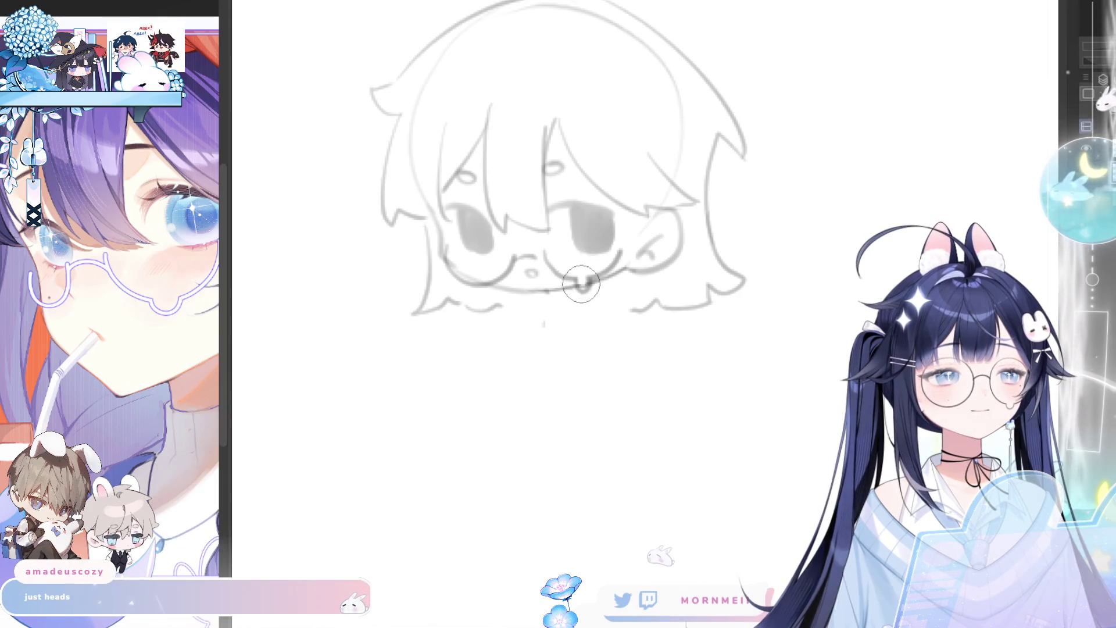
pyautogui.press('h')
pyautogui.press('h')
pyautogui.hotkey('ctrl', 'z')
pyautogui.click(575, 283)
pyautogui.hotkey('ctrl', 'z')
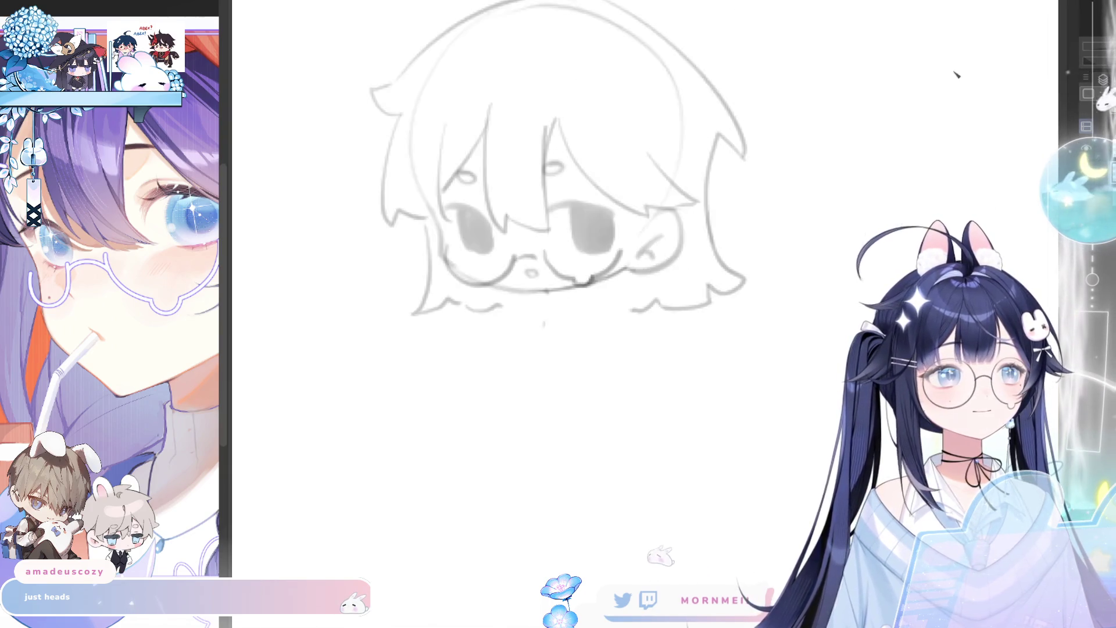
# Draw wavy strands under the chin along the lower hair edge
pyautogui.moveTo(500, 313)
pyautogui.mouseDown()
pyautogui.moveTo(639, 309)
pyautogui.moveTo(647, 294)
pyautogui.mouseUp()
pyautogui.moveTo(879, 169); pyautogui.dragTo(1100, 169)
pyautogui.moveTo(831, 233)
pyautogui.mouseDown()
pyautogui.moveTo(663, 232)
pyautogui.moveTo(703, 413)
pyautogui.mouseUp()
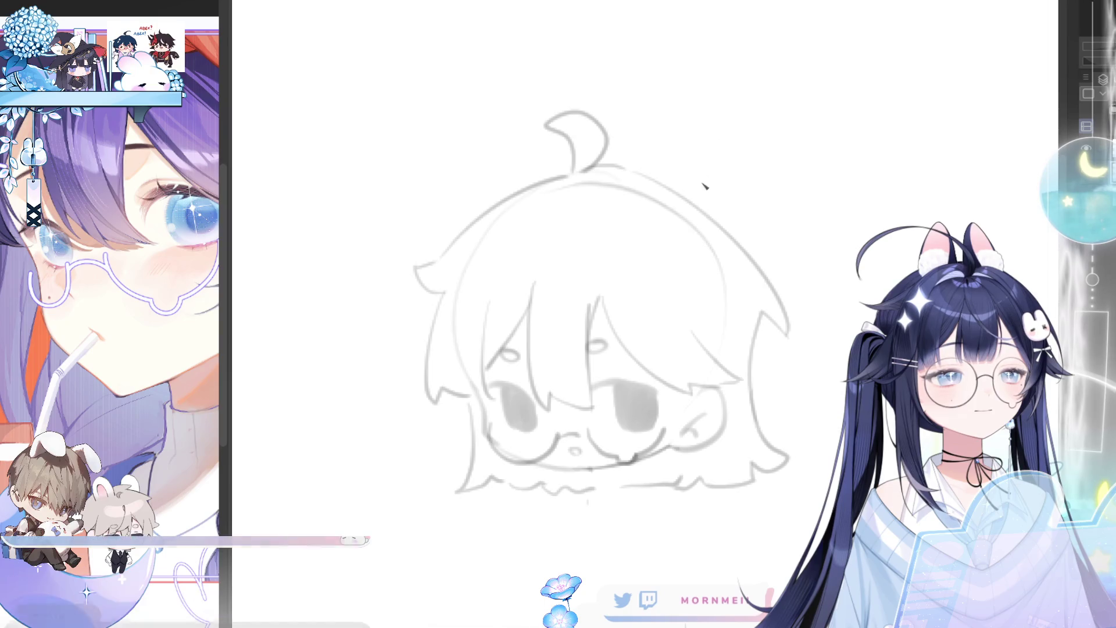
# Zoom out to the whole canvas and centre on the top-left sketch
pyautogui.scroll(-3, 596, 176)
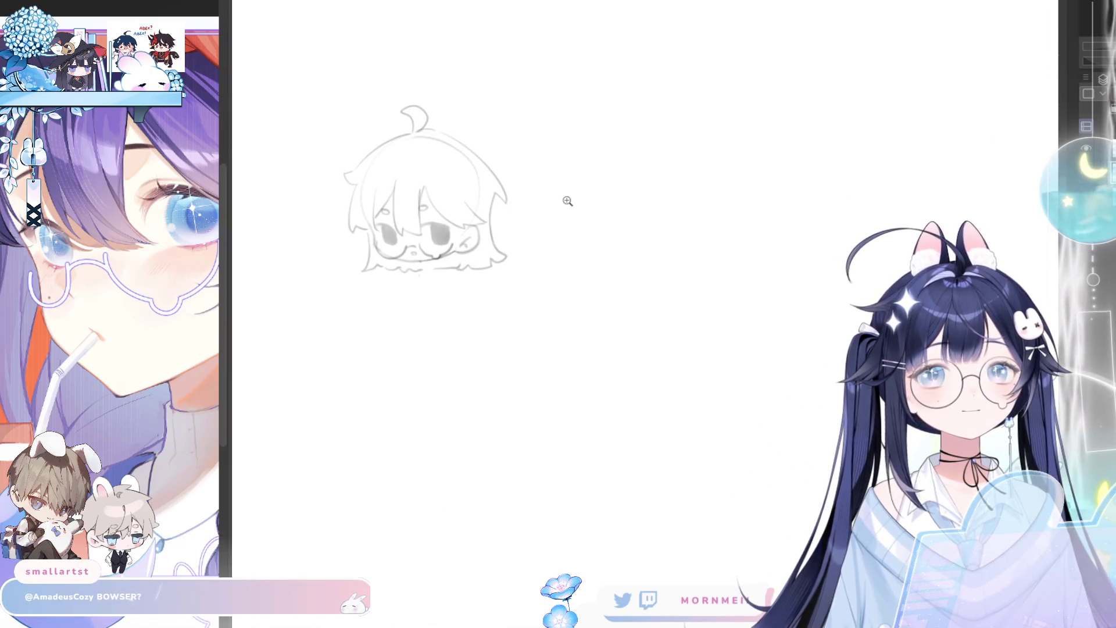
pyautogui.scroll(-2, 568, 200)
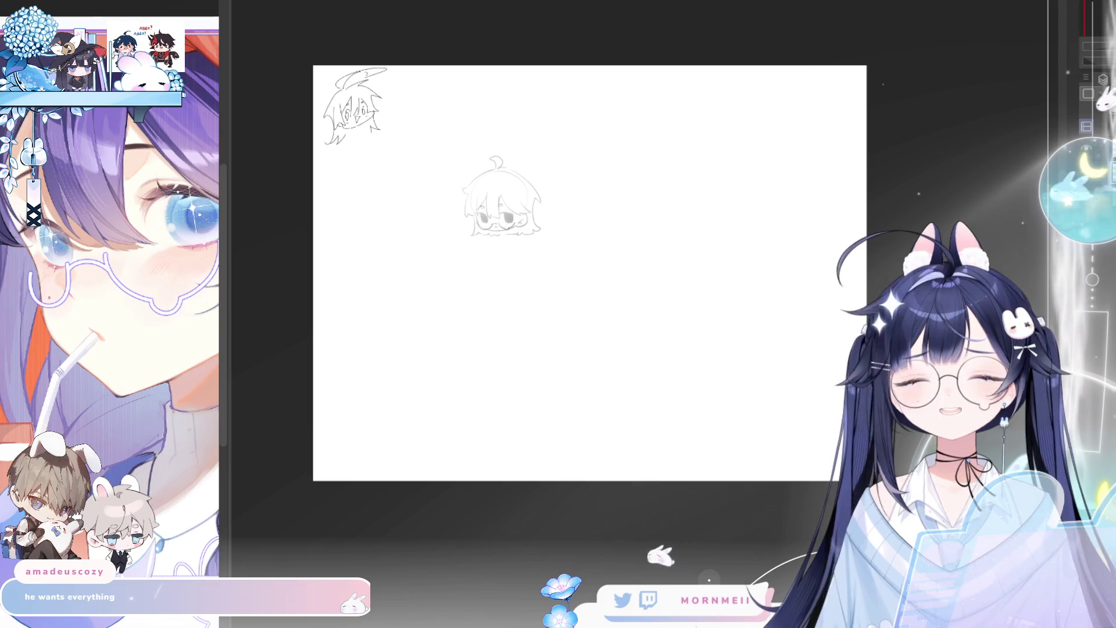
pyautogui.scroll(3, 356, 232)
pyautogui.moveTo(357, 232); pyautogui.dragTo(481, 186)
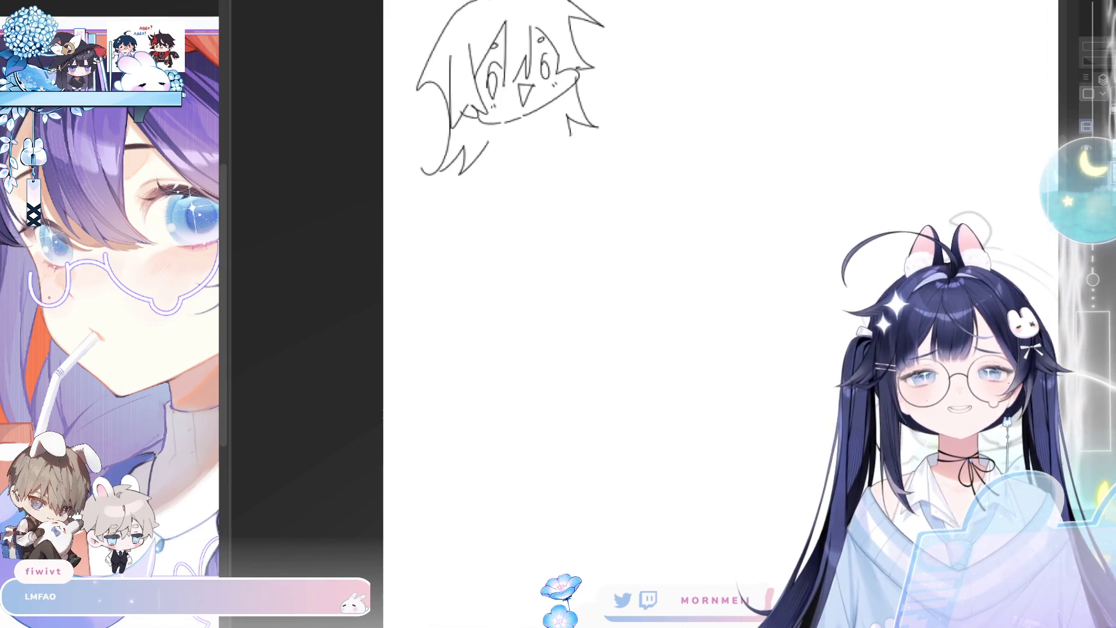
# Zoom in on the top-left sketch and test the pen with an undone scribble
pyautogui.scroll(2, 516, 249)
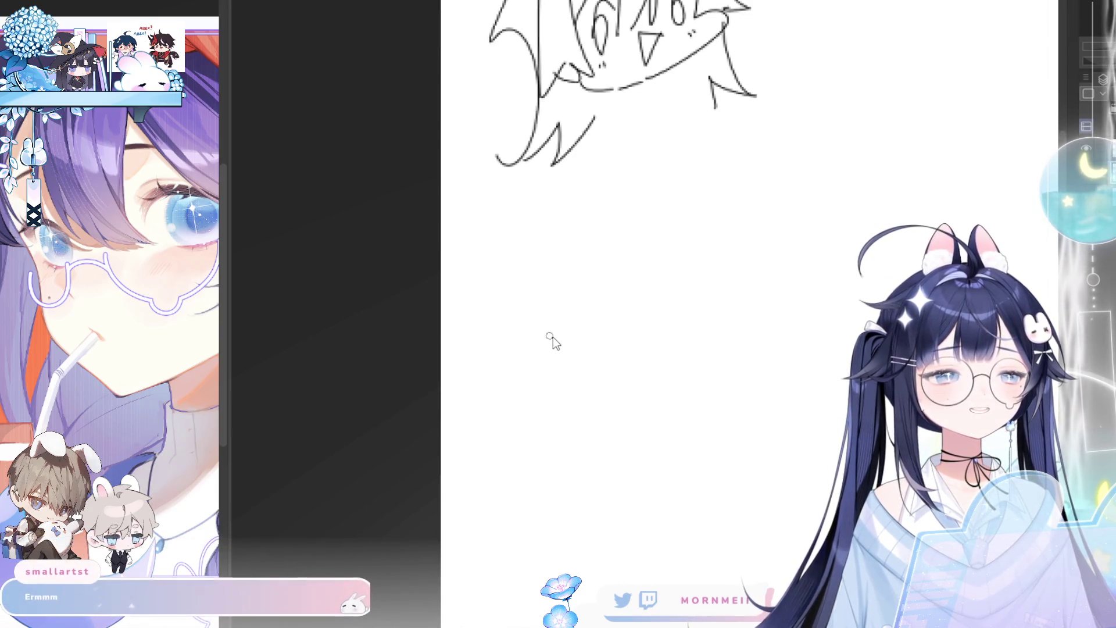
pyautogui.moveTo(518, 298)
pyautogui.mouseDown()
pyautogui.moveTo(611, 260)
pyautogui.moveTo(685, 311)
pyautogui.mouseUp()
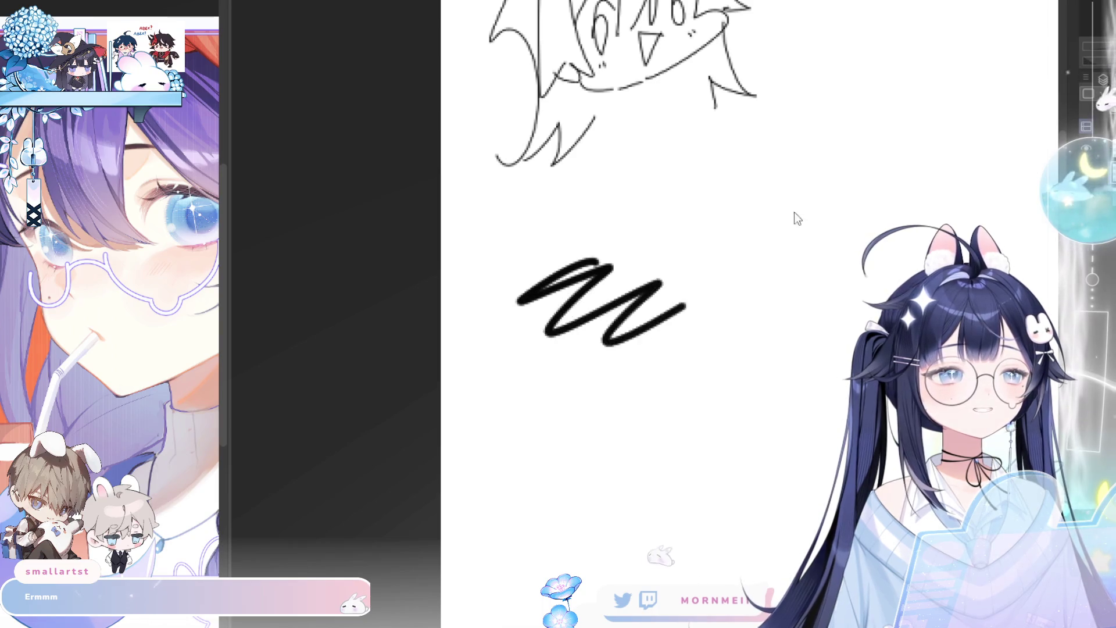
pyautogui.hotkey('ctrl', 'z')
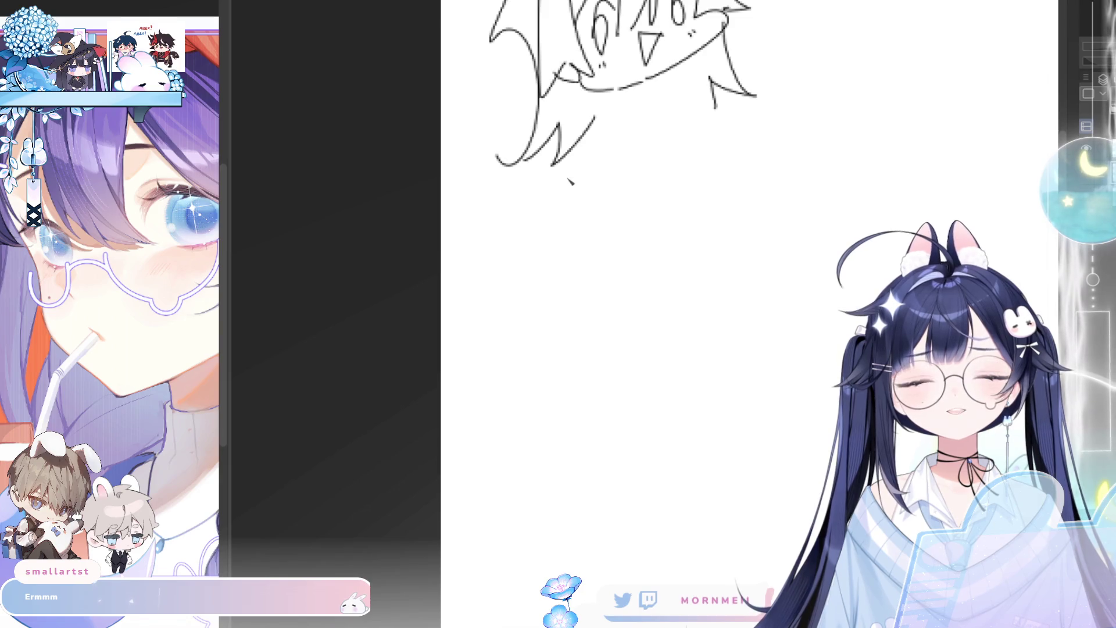
# Handwrite the first name, starting with the letter E, beneath the sketch
pyautogui.moveTo(514, 294)
pyautogui.mouseDown()
pyautogui.moveTo(532, 323)
pyautogui.moveTo(537, 282)
pyautogui.moveTo(524, 307)
pyautogui.moveTo(545, 327)
pyautogui.moveTo(542, 307)
pyautogui.mouseUp()
pyautogui.hotkey('ctrl', 'z')
pyautogui.hotkey('ctrl', 'z')
pyautogui.hotkey('ctrl', 'z')
pyautogui.hotkey('ctrl', 'z')
pyautogui.moveTo(522, 291)
pyautogui.mouseDown()
pyautogui.moveTo(545, 289)
pyautogui.moveTo(557, 330)
pyautogui.moveTo(588, 312)
pyautogui.moveTo(606, 325)
pyautogui.mouseUp()
pyautogui.click(568, 302)
pyautogui.hotkey('ctrl', 'z')
pyautogui.hotkey('ctrl', 'z')
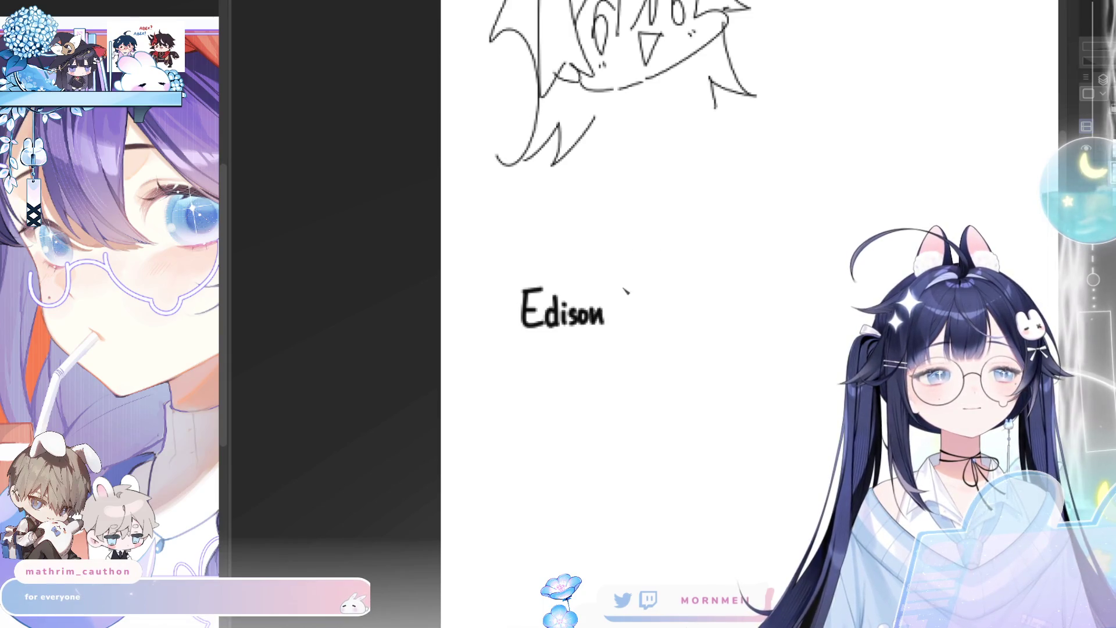
pyautogui.moveTo(731, 367)
pyautogui.mouseDown()
pyautogui.moveTo(643, 372)
pyautogui.moveTo(598, 309)
pyautogui.mouseUp()
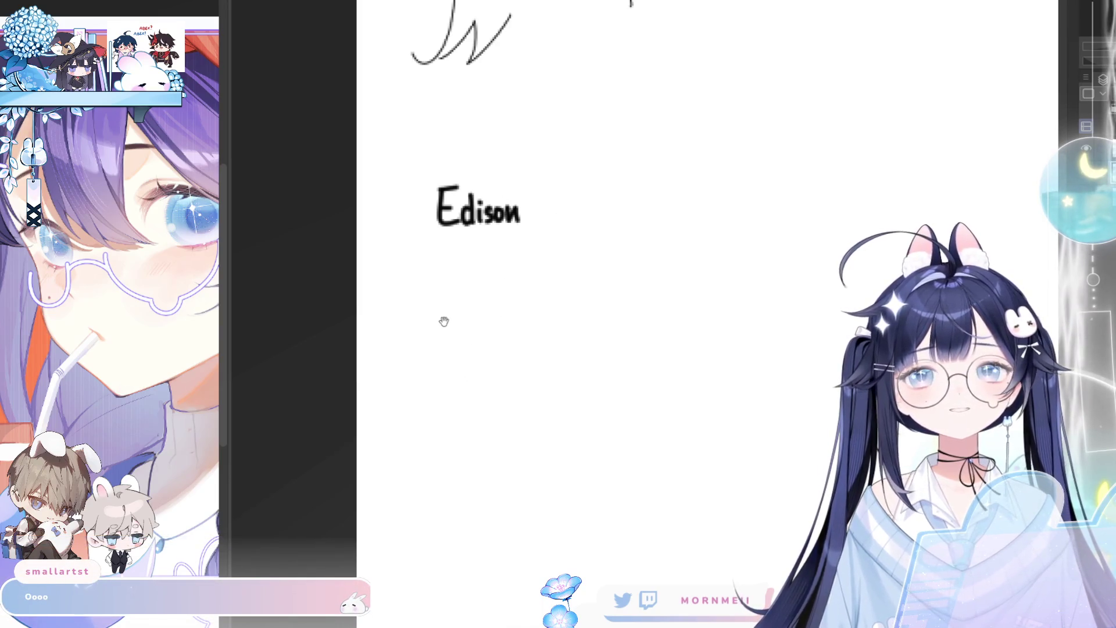
pyautogui.moveTo(443, 321); pyautogui.dragTo(454, 360)
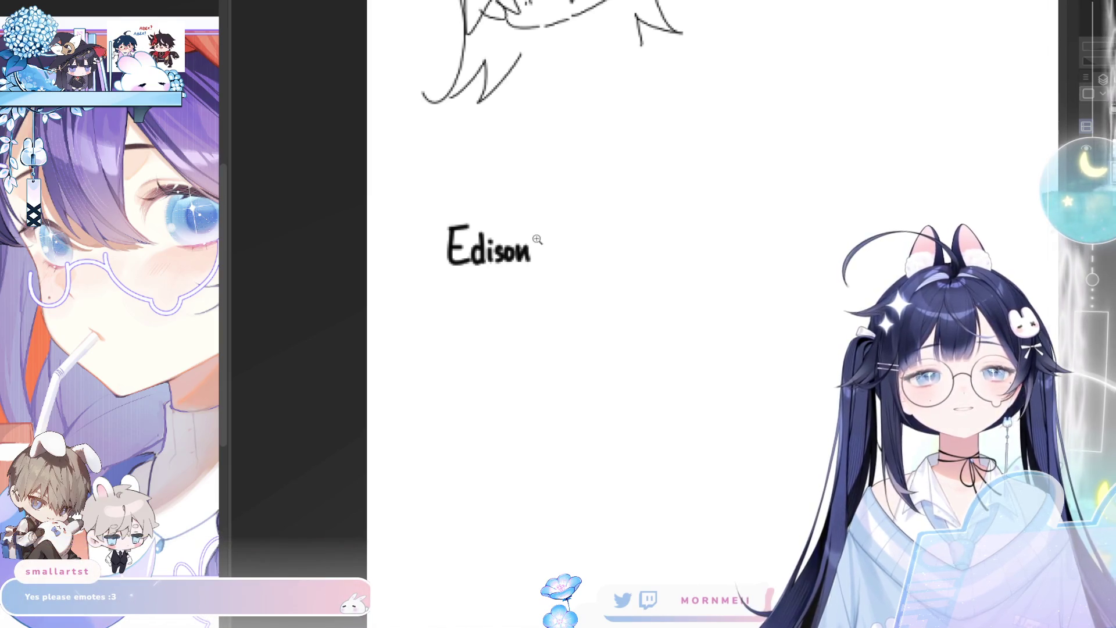
pyautogui.scroll(-5, 542, 237)
pyautogui.moveTo(261, 382)
pyautogui.mouseDown()
pyautogui.moveTo(486, 295)
pyautogui.moveTo(498, 279)
pyautogui.mouseUp()
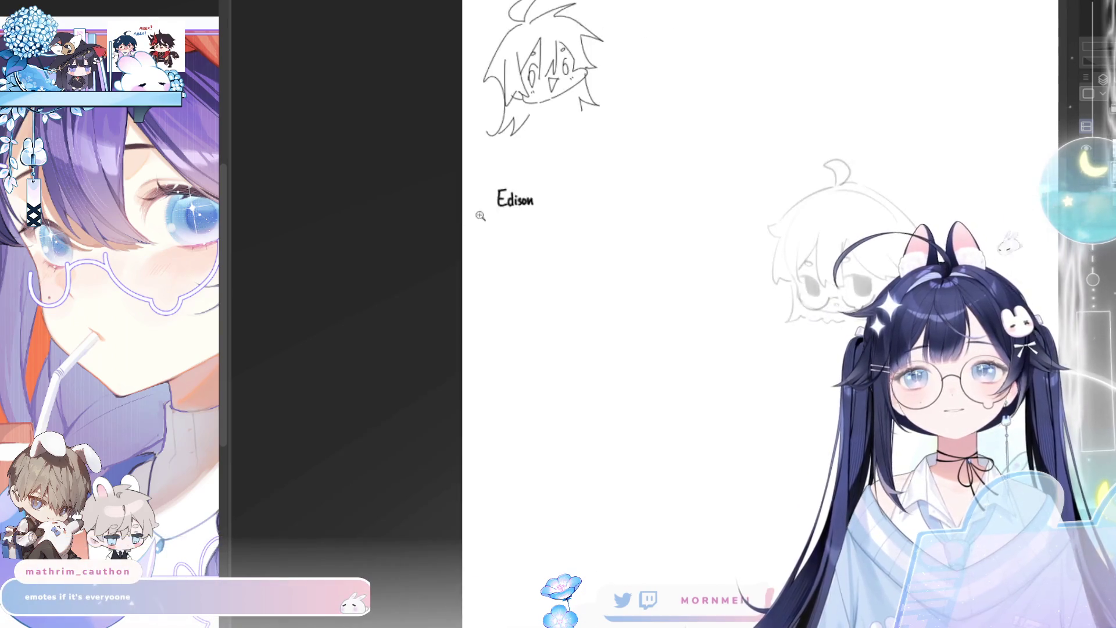
pyautogui.scroll(-3, 531, 177)
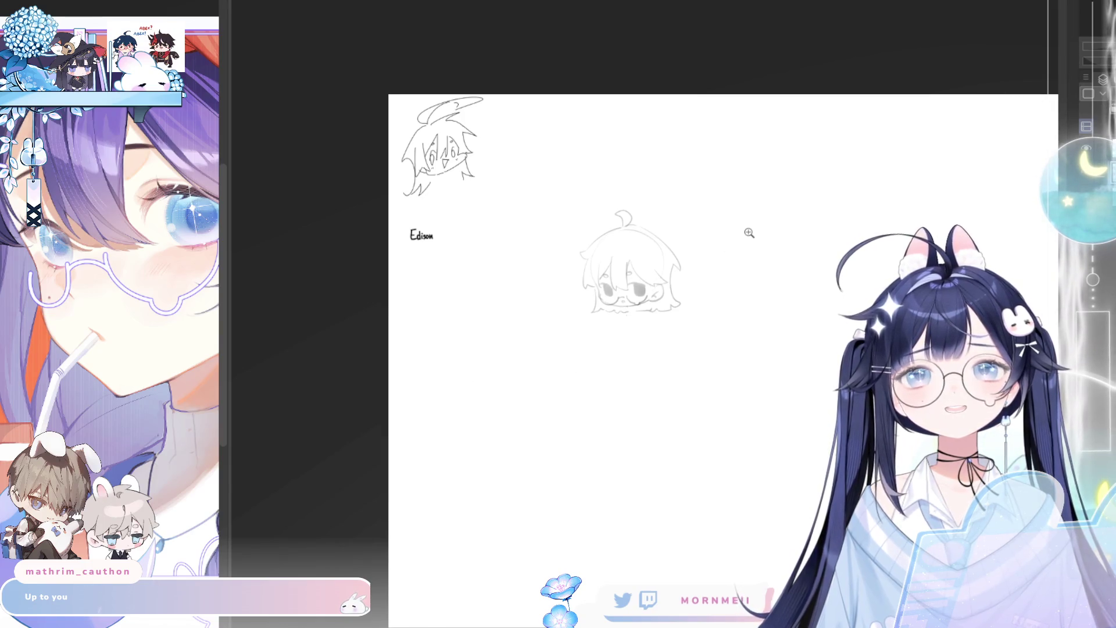
pyautogui.click(747, 231)
pyautogui.click(371, 157)
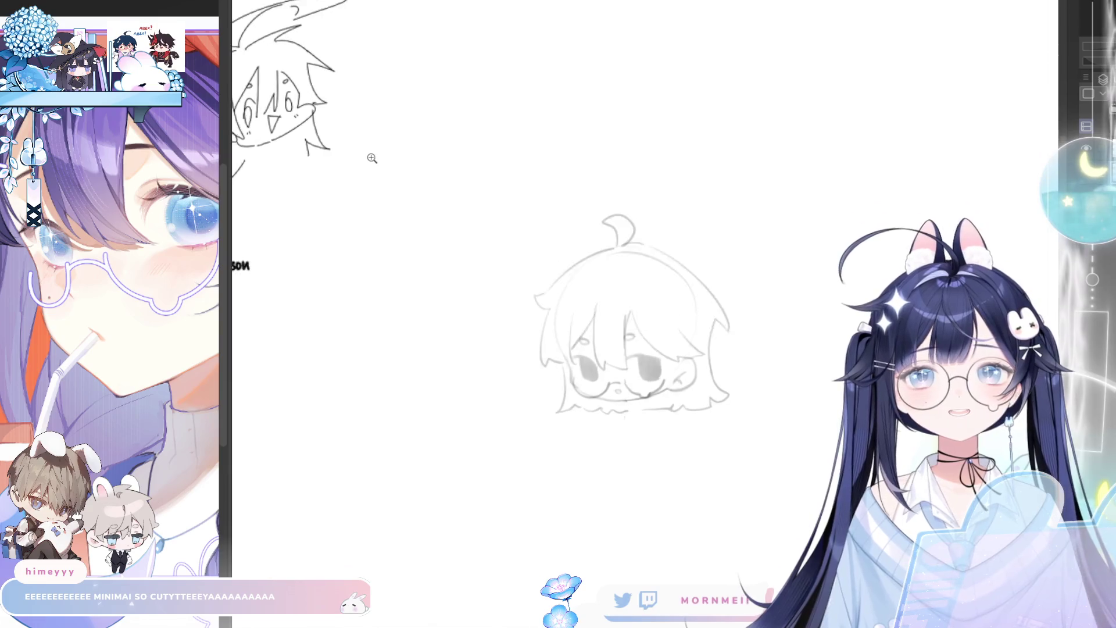
pyautogui.moveTo(417, 242); pyautogui.dragTo(540, 216)
pyautogui.click(311, 174)
pyautogui.moveTo(351, 321); pyautogui.dragTo(445, 320)
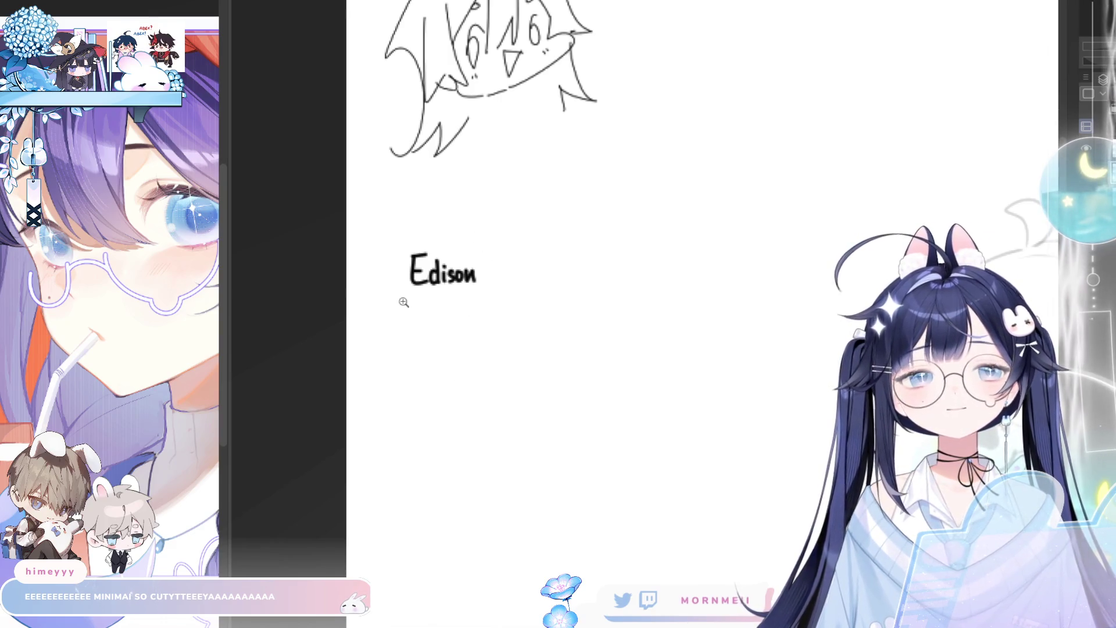
pyautogui.scroll(3, 405, 299)
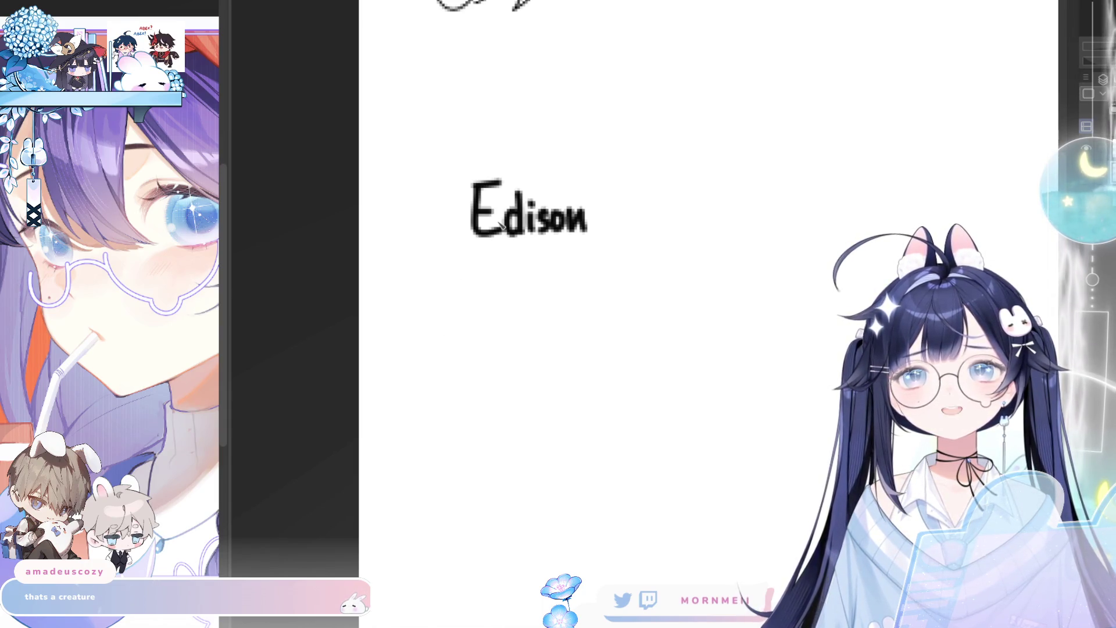
pyautogui.scroll(-5, 500, 225)
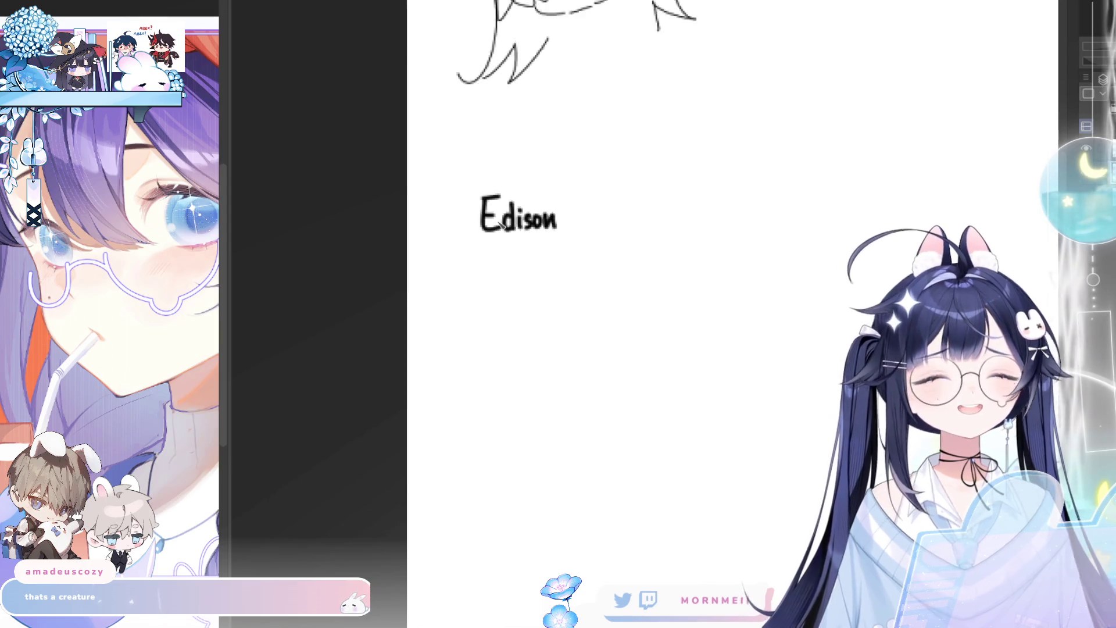
pyautogui.moveTo(605, 344)
pyautogui.mouseDown()
pyautogui.moveTo(580, 266)
pyautogui.moveTo(514, 331)
pyautogui.moveTo(391, 331)
pyautogui.moveTo(743, 274)
pyautogui.mouseUp()
pyautogui.scroll(2, 391, 331)
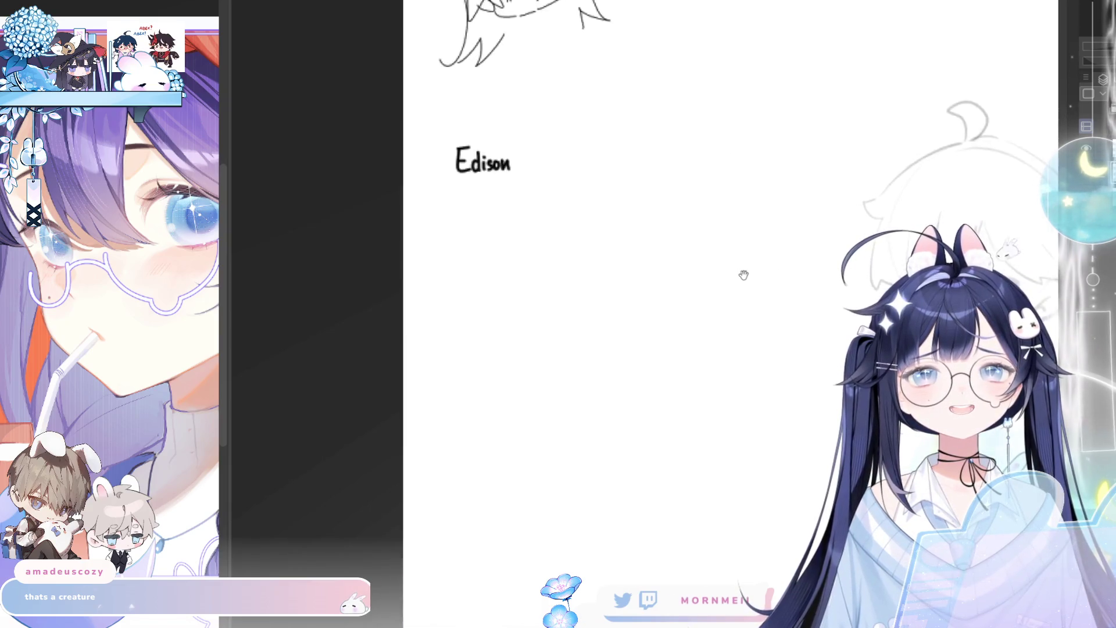
pyautogui.scroll(-2, 611, 179)
pyautogui.scroll(-1, 785, 166)
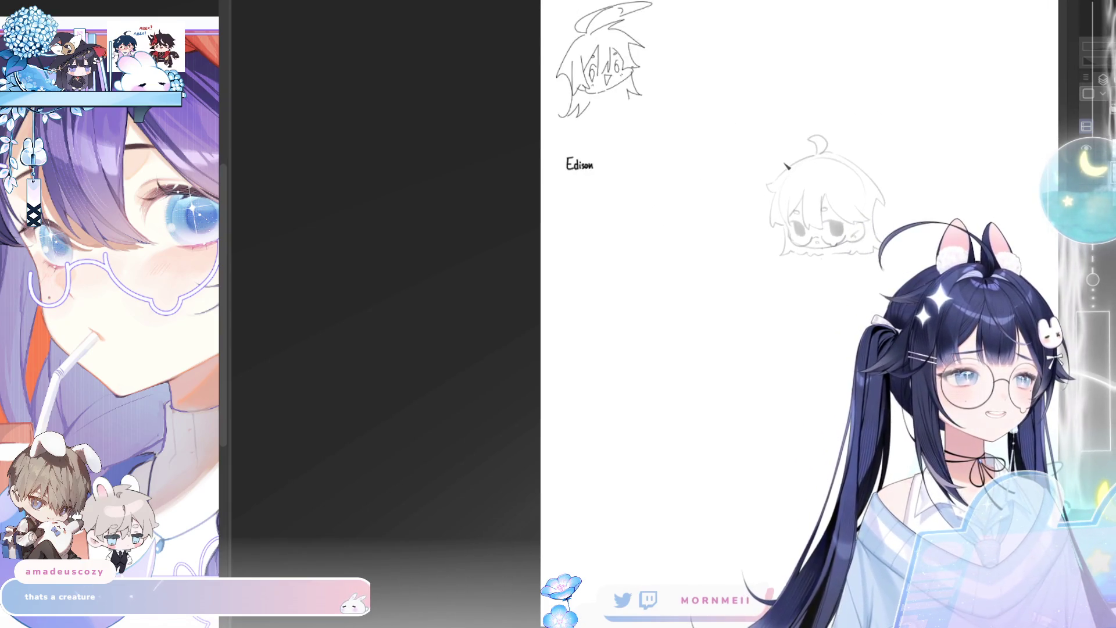
pyautogui.scroll(2, 785, 166)
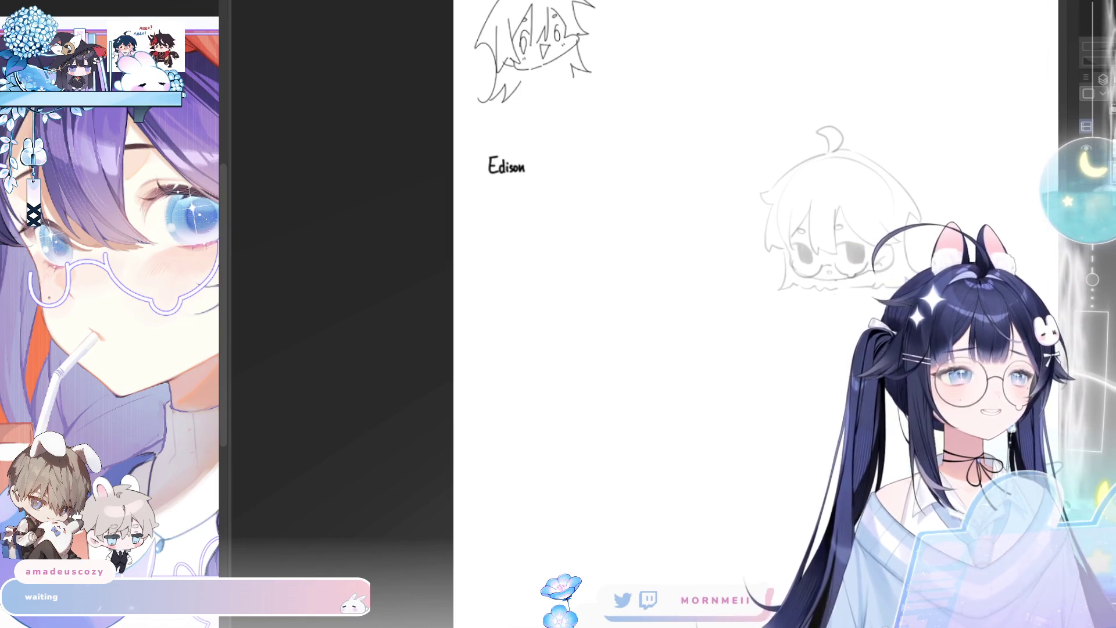
pyautogui.scroll(8, 487, 166)
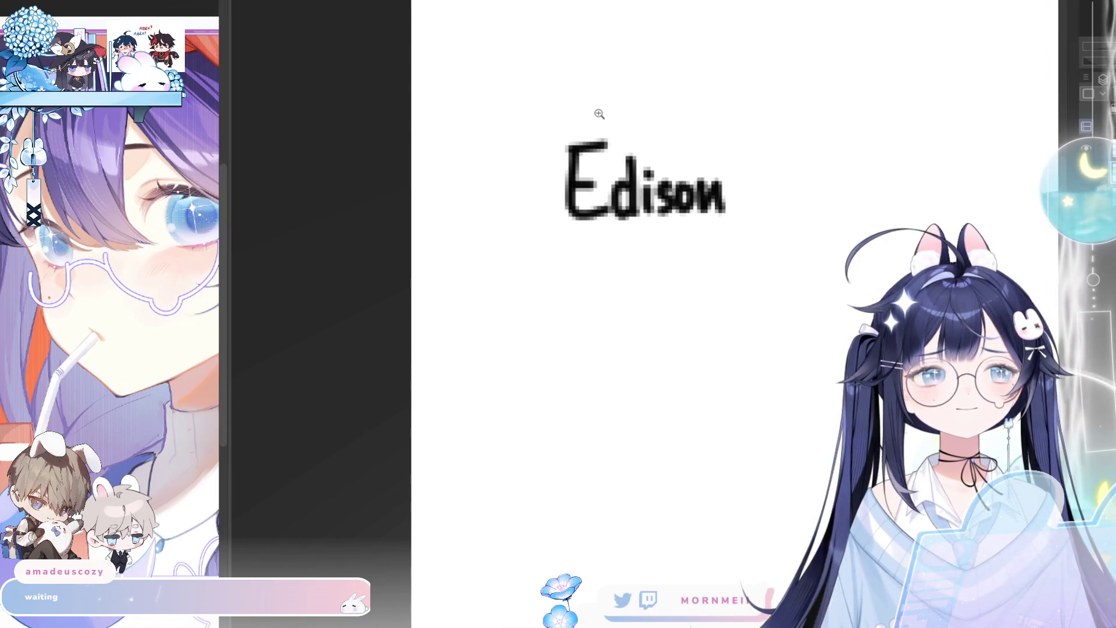
# Write Ama below Edison, redoing a misdrawn A
pyautogui.hscroll(2, 583, 294)
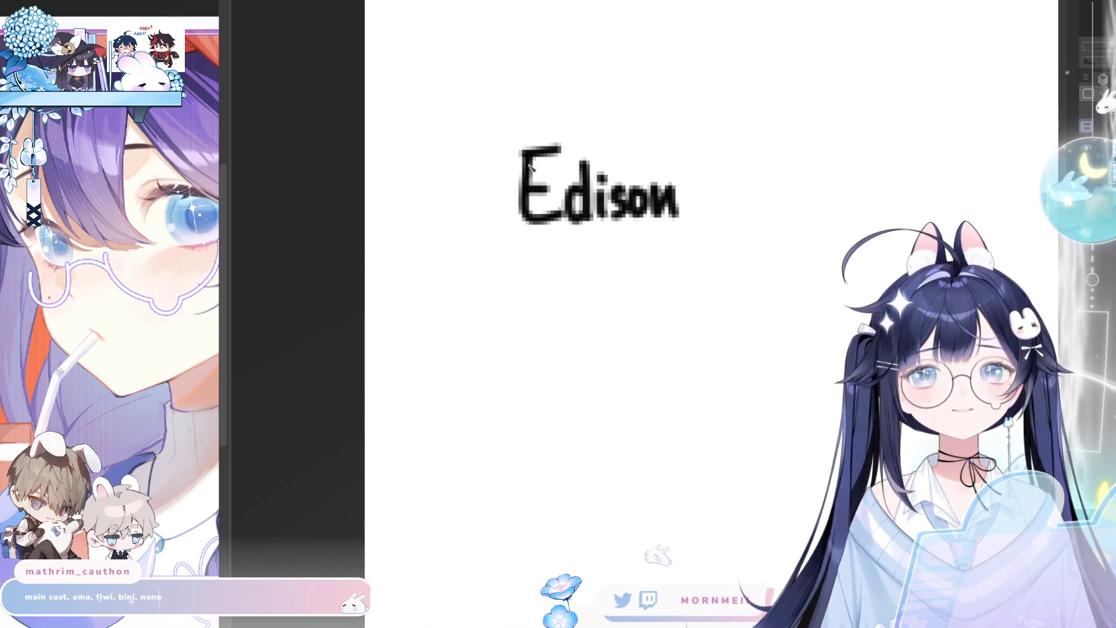
pyautogui.moveTo(523, 325)
pyautogui.mouseDown()
pyautogui.moveTo(546, 311)
pyautogui.moveTo(529, 282)
pyautogui.moveTo(559, 338)
pyautogui.moveTo(554, 310)
pyautogui.moveTo(605, 325)
pyautogui.moveTo(612, 342)
pyautogui.moveTo(645, 314)
pyautogui.moveTo(650, 343)
pyautogui.mouseUp()
pyautogui.hotkey('ctrl', 'z')
pyautogui.moveTo(735, 387); pyautogui.dragTo(516, 226)
# Write fiwi below Ama, with both i's dotted
pyautogui.moveTo(516, 291); pyautogui.dragTo(504, 399)
pyautogui.moveTo(488, 347)
pyautogui.mouseDown()
pyautogui.moveTo(517, 340)
pyautogui.moveTo(526, 354)
pyautogui.moveTo(575, 324)
pyautogui.moveTo(583, 353)
pyautogui.mouseUp()
pyautogui.click(526, 318)
pyautogui.click(583, 310)
pyautogui.moveTo(645, 504); pyautogui.dragTo(654, 341)
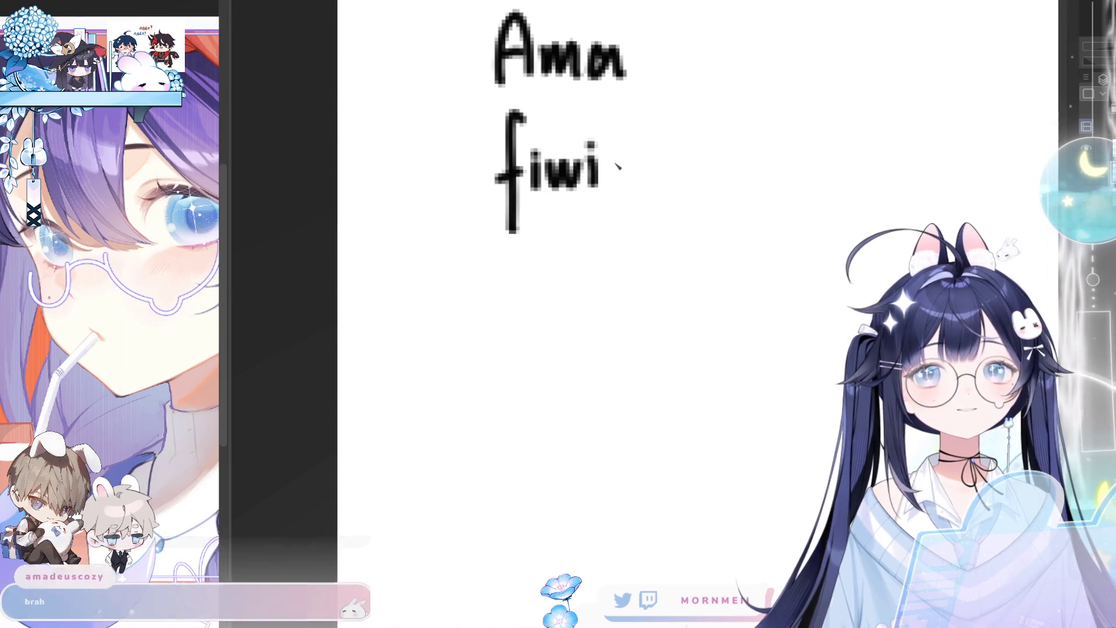
pyautogui.moveTo(514, 273); pyautogui.dragTo(514, 342)
pyautogui.hotkey('ctrl', 'z')
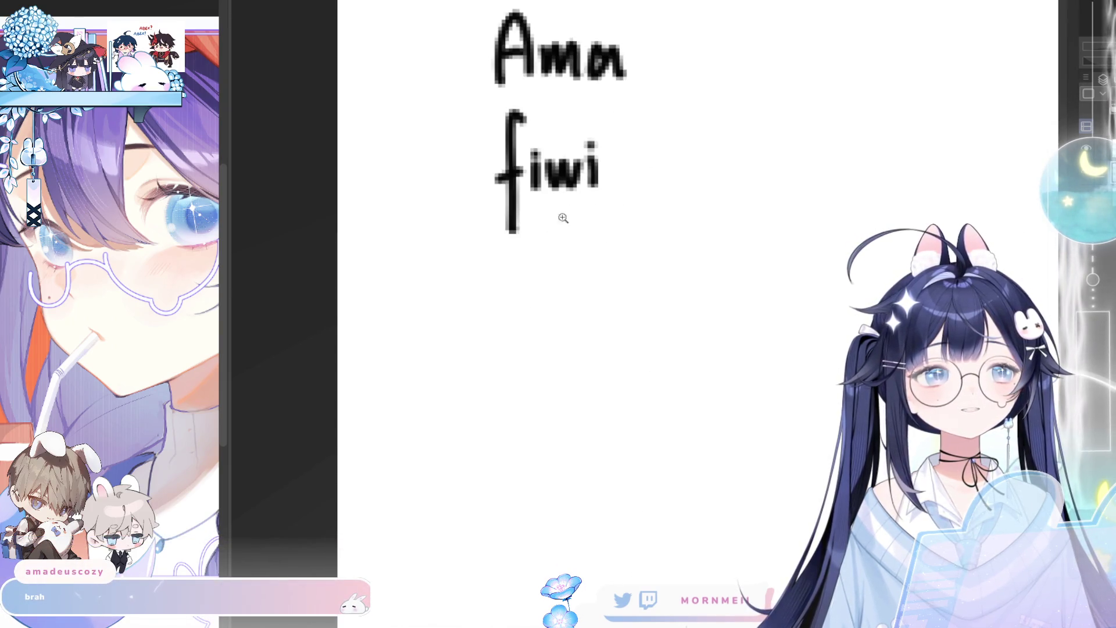
# Undo the fiwi, Ama and Edison strokes until only the sketch remains
pyautogui.scroll(-2, 568, 209)
pyautogui.hotkey('ctrl', 'z')
pyautogui.hotkey('ctrl', 'z')
pyautogui.hotkey('ctrl', 'z')
pyautogui.hotkey('ctrl', 'z')
pyautogui.hotkey('ctrl', 'z')
pyautogui.hotkey('ctrl', 'z')
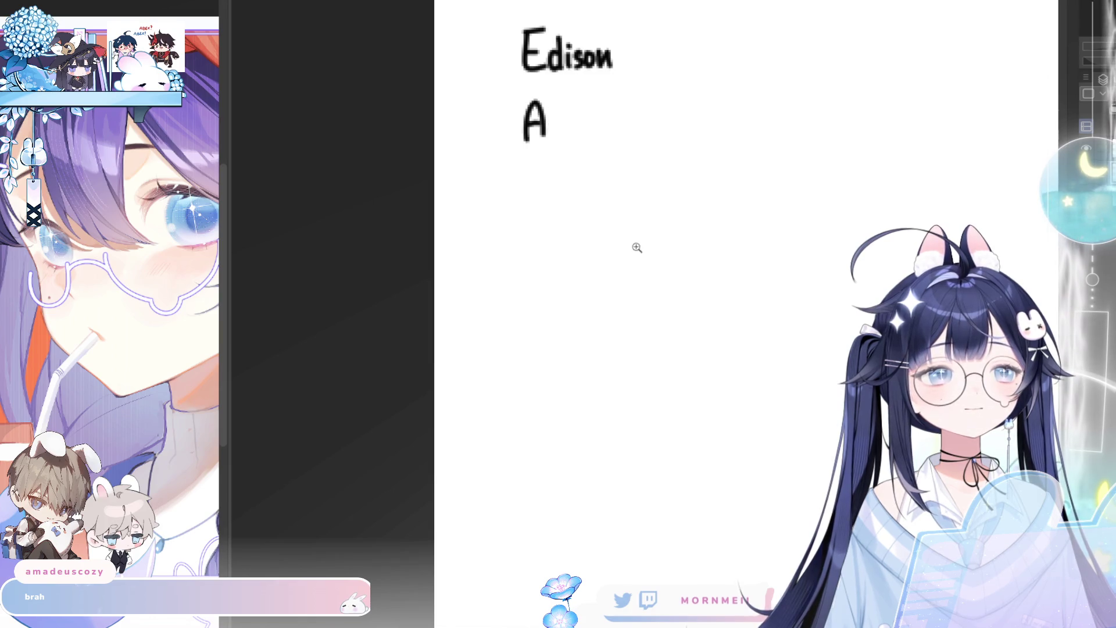
pyautogui.hotkey('ctrl', 'z')
pyautogui.hotkey('ctrl', 'z')
pyautogui.hotkey('ctrl', 'z')
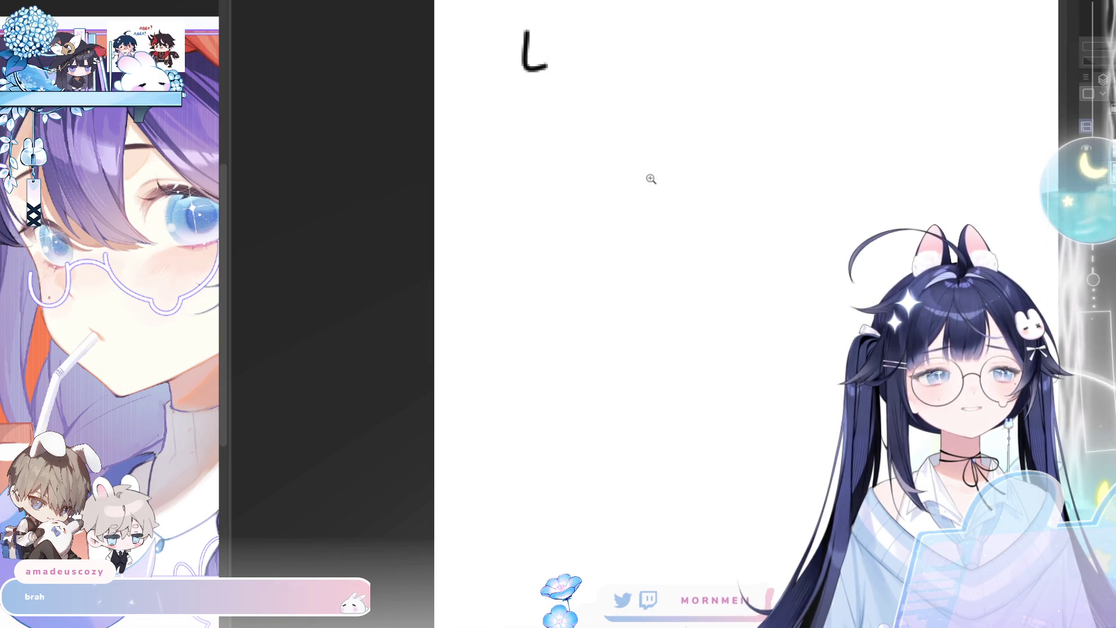
pyautogui.hotkey('ctrl', 'z')
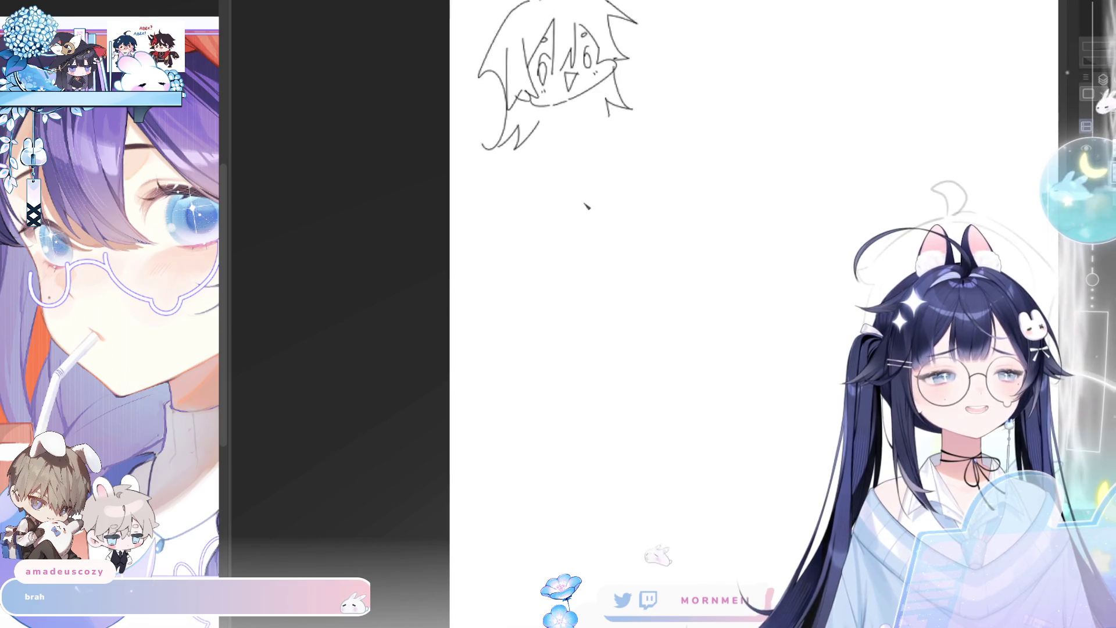
pyautogui.click(521, 214)
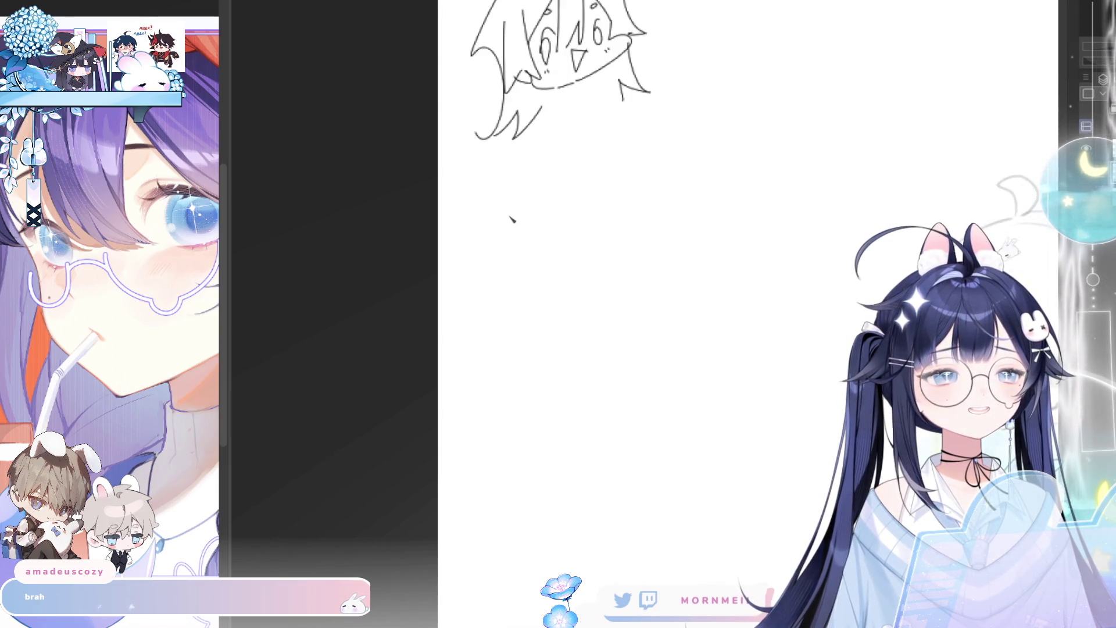
# Write edison, ama and bini in lowercase down the list
pyautogui.moveTo(499, 224); pyautogui.dragTo(562, 228)
pyautogui.hotkey('ctrl', 'z')
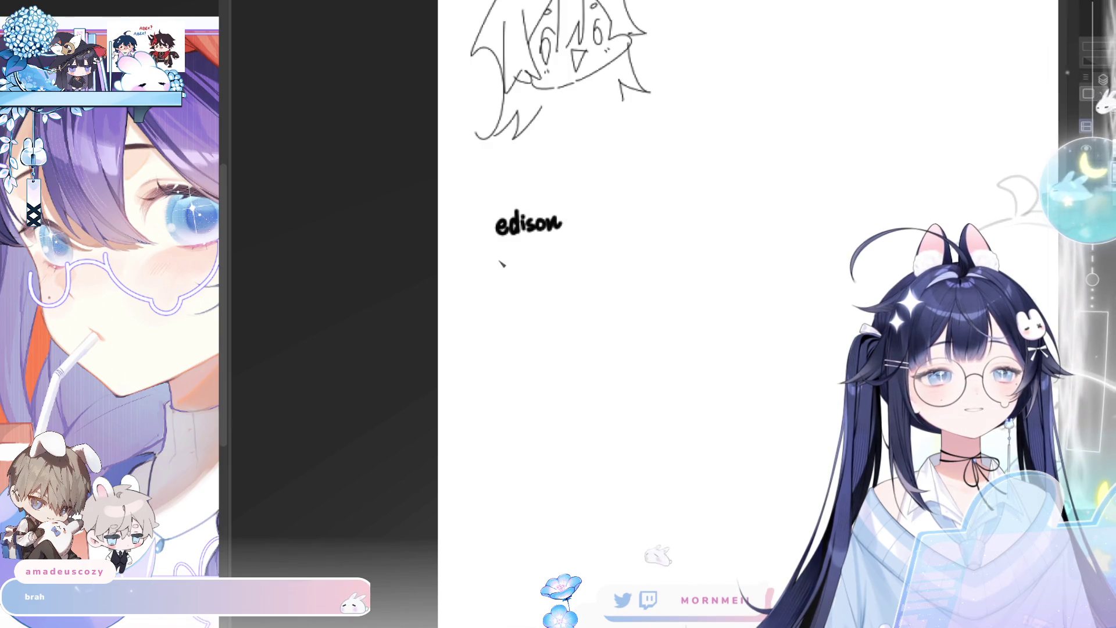
pyautogui.moveTo(501, 269)
pyautogui.mouseDown()
pyautogui.moveTo(548, 271)
pyautogui.moveTo(504, 320)
pyautogui.moveTo(535, 304)
pyautogui.moveTo(525, 324)
pyautogui.moveTo(544, 333)
pyautogui.mouseUp()
pyautogui.scroll(-1, 523, 297)
pyautogui.click(544, 314)
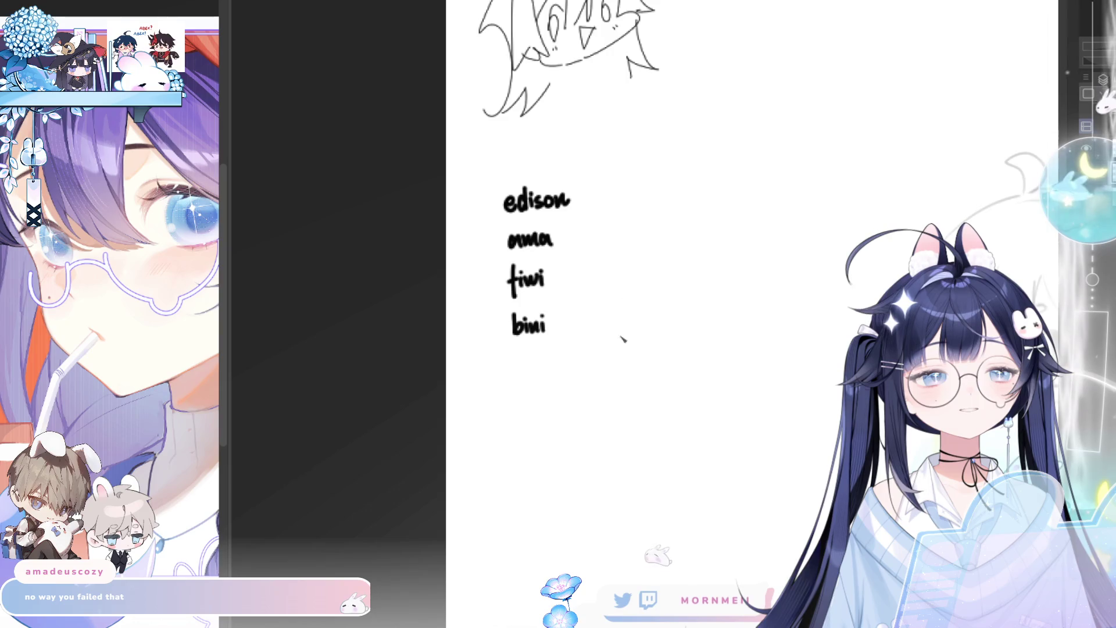
# Write nano below bini and continue the column of names
pyautogui.scroll(-2, 598, 314)
pyautogui.moveTo(488, 311); pyautogui.dragTo(504, 314)
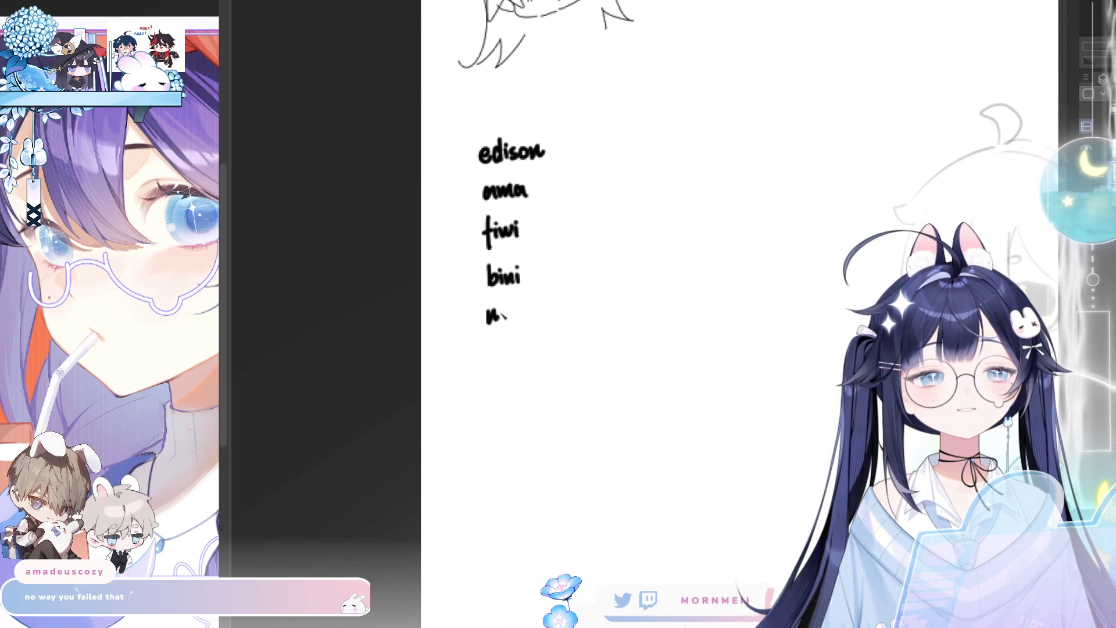
pyautogui.moveTo(506, 319); pyautogui.dragTo(532, 317)
pyautogui.scroll(-1, 578, 347)
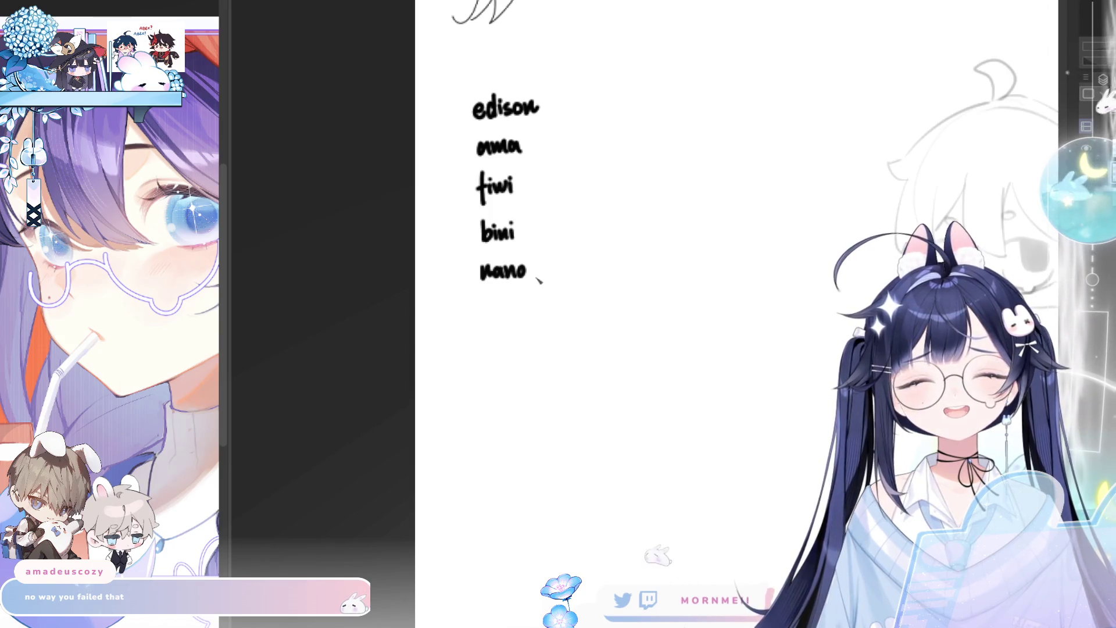
pyautogui.moveTo(528, 225)
pyautogui.mouseDown()
pyautogui.moveTo(533, 289)
pyautogui.moveTo(543, 243)
pyautogui.mouseUp()
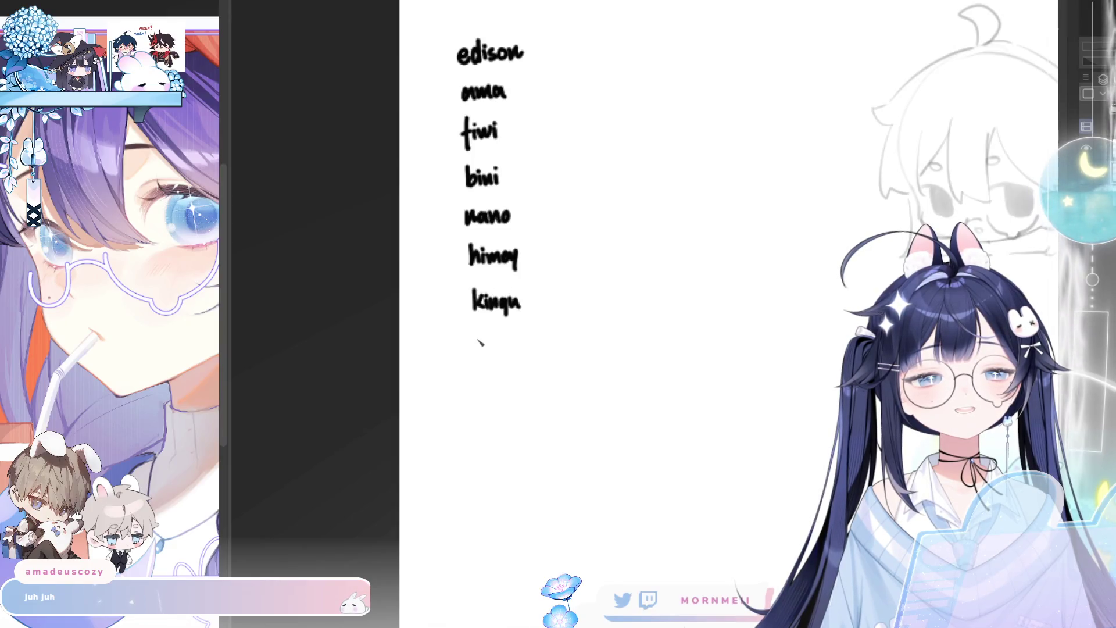
# Add mai below kinqu and spica below mai, fixing the misdrawn c
pyautogui.moveTo(481, 345); pyautogui.dragTo(505, 342)
pyautogui.scroll(-2, 504, 340)
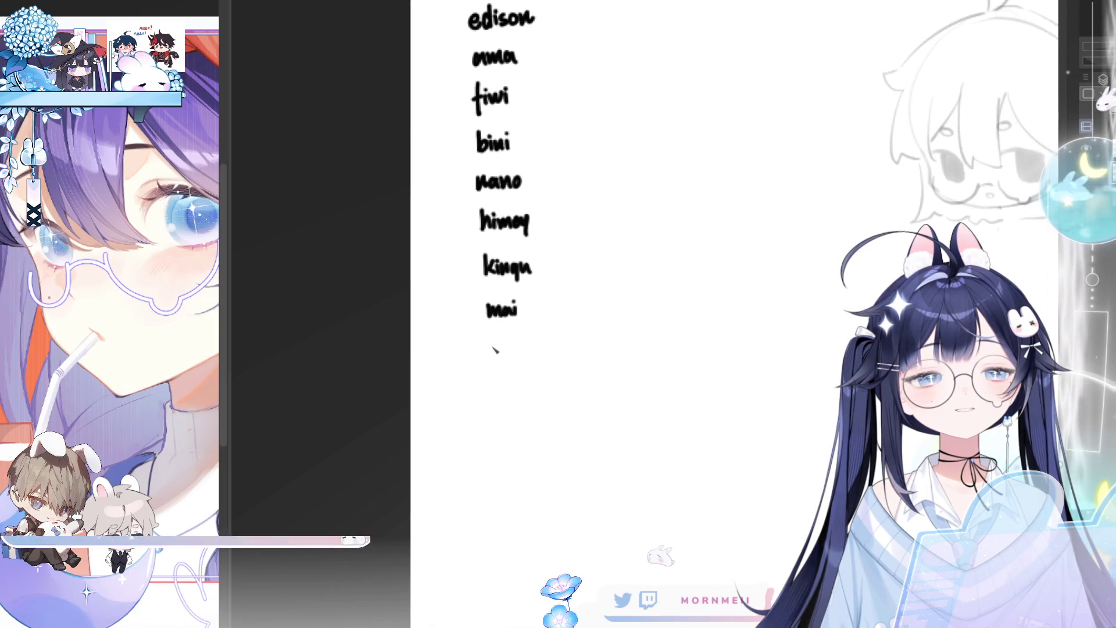
pyautogui.hscroll(2, 535, 331)
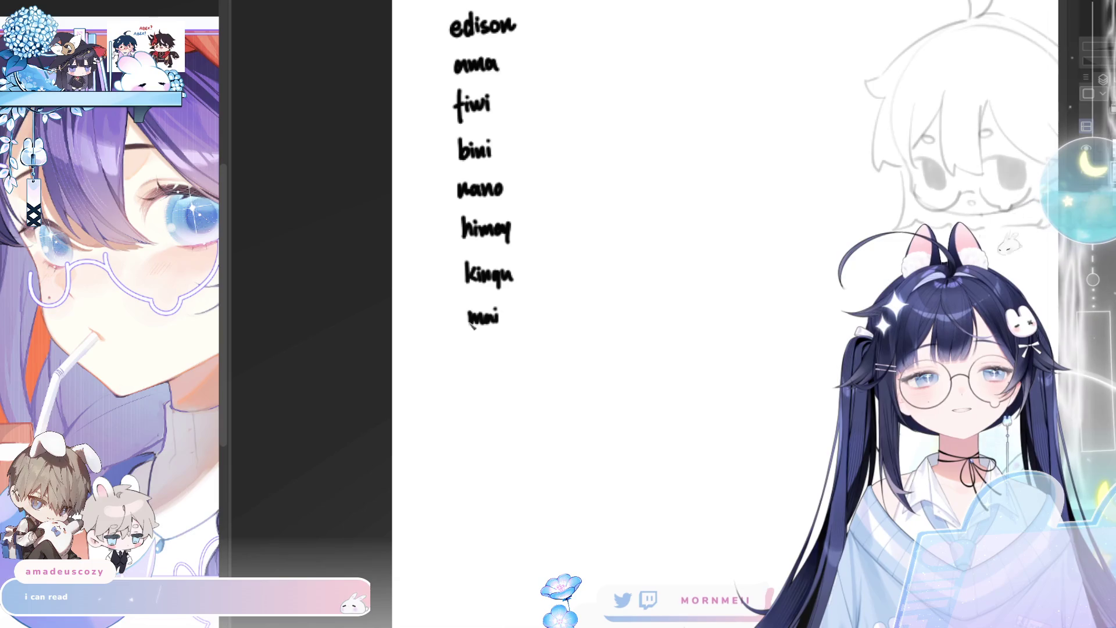
pyautogui.moveTo(486, 349)
pyautogui.mouseDown()
pyautogui.moveTo(475, 364)
pyautogui.moveTo(486, 370)
pyautogui.moveTo(498, 354)
pyautogui.moveTo(515, 360)
pyautogui.mouseUp()
pyautogui.hotkey('ctrl', 'z')
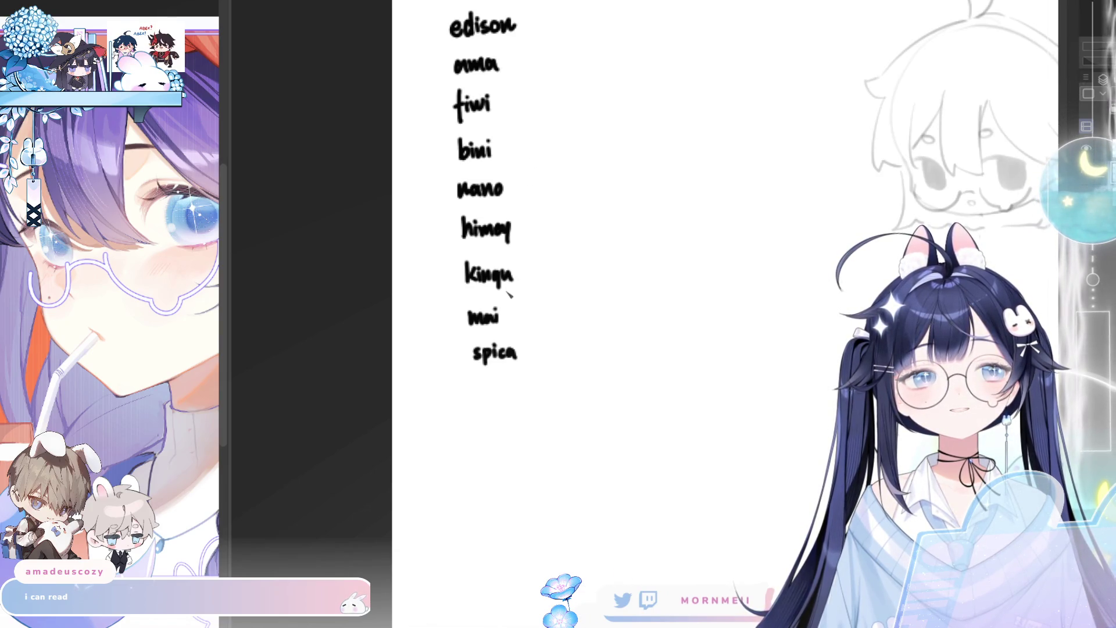
pyautogui.moveTo(501, 431)
pyautogui.mouseDown()
pyautogui.moveTo(498, 466)
pyautogui.moveTo(478, 464)
pyautogui.moveTo(454, 501)
pyautogui.mouseUp()
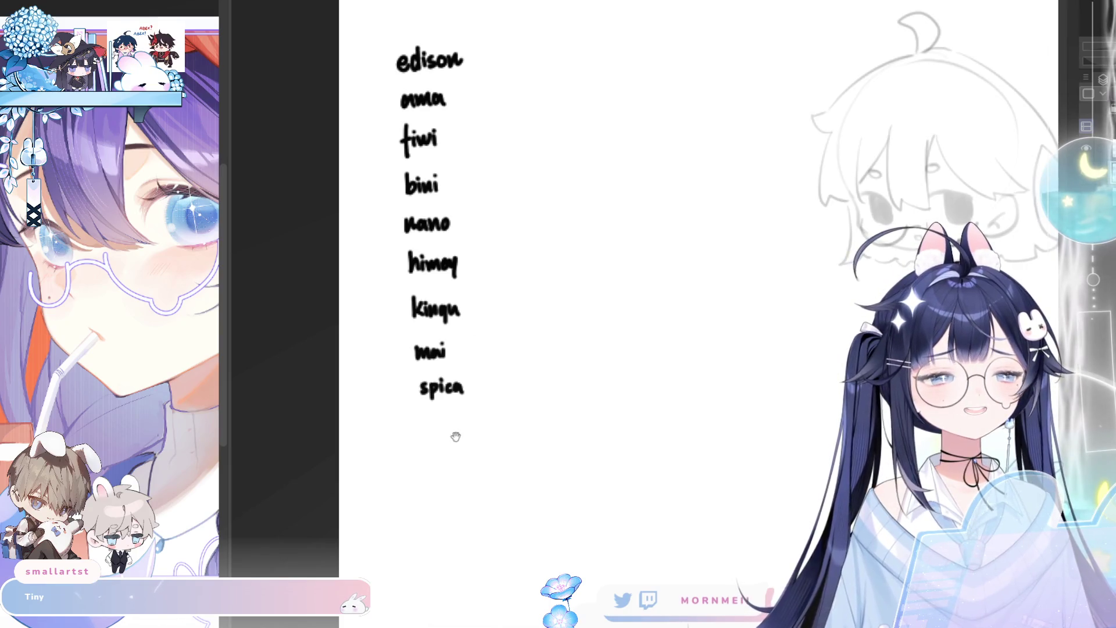
# Handwrite the name lucis below spica in the list
pyautogui.moveTo(455, 429); pyautogui.dragTo(452, 490)
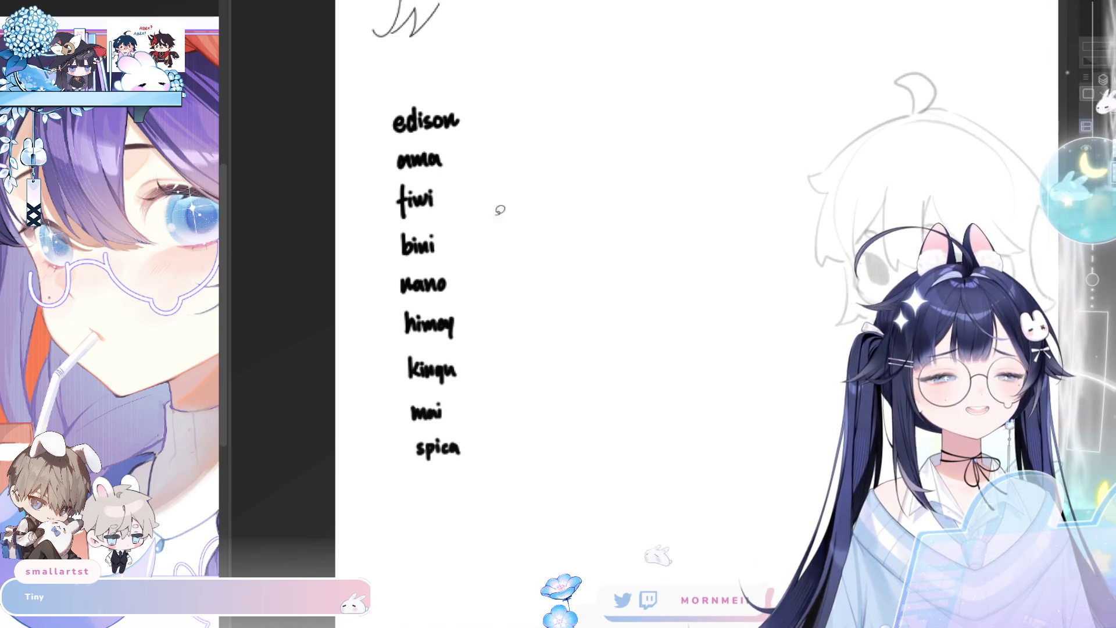
pyautogui.scroll(-4, 560, 424)
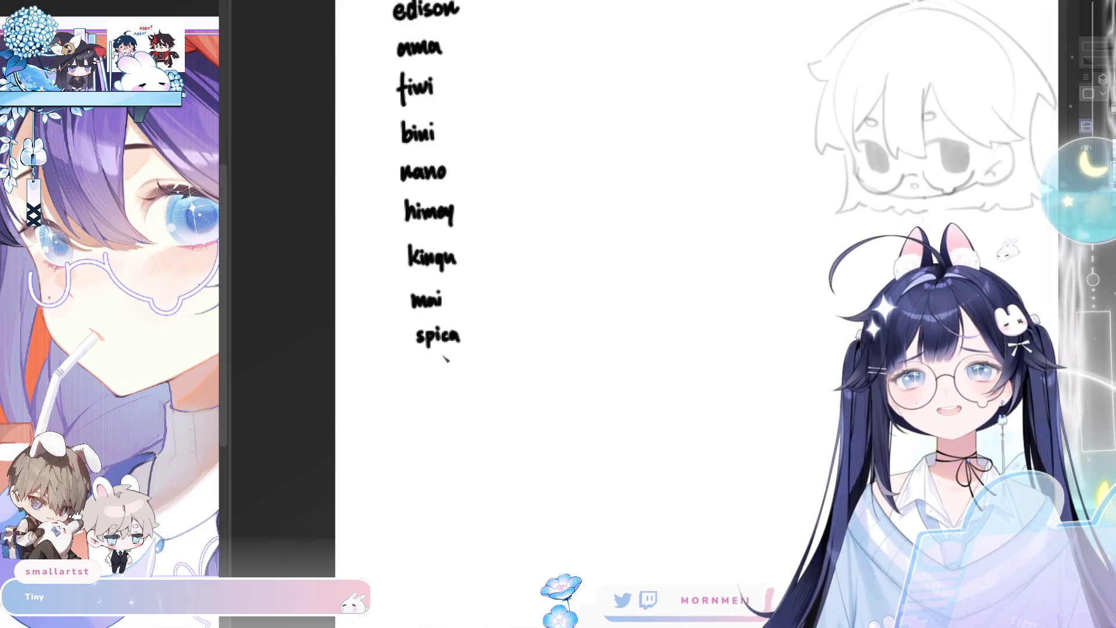
pyautogui.scroll(2, 494, 293)
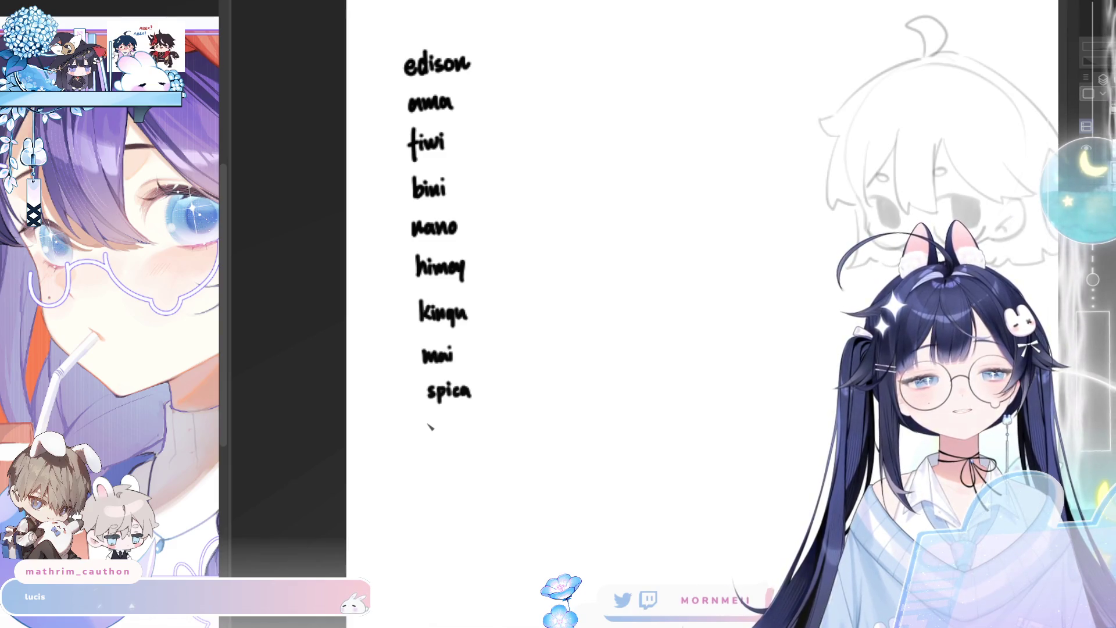
pyautogui.moveTo(429, 424)
pyautogui.mouseDown()
pyautogui.moveTo(431, 447)
pyautogui.moveTo(464, 447)
pyautogui.mouseUp()
pyautogui.click(460, 427)
# Nudge spica slightly left and down into line, deselect, and zoom out to the whole list
pyautogui.moveTo(507, 548); pyautogui.dragTo(486, 494)
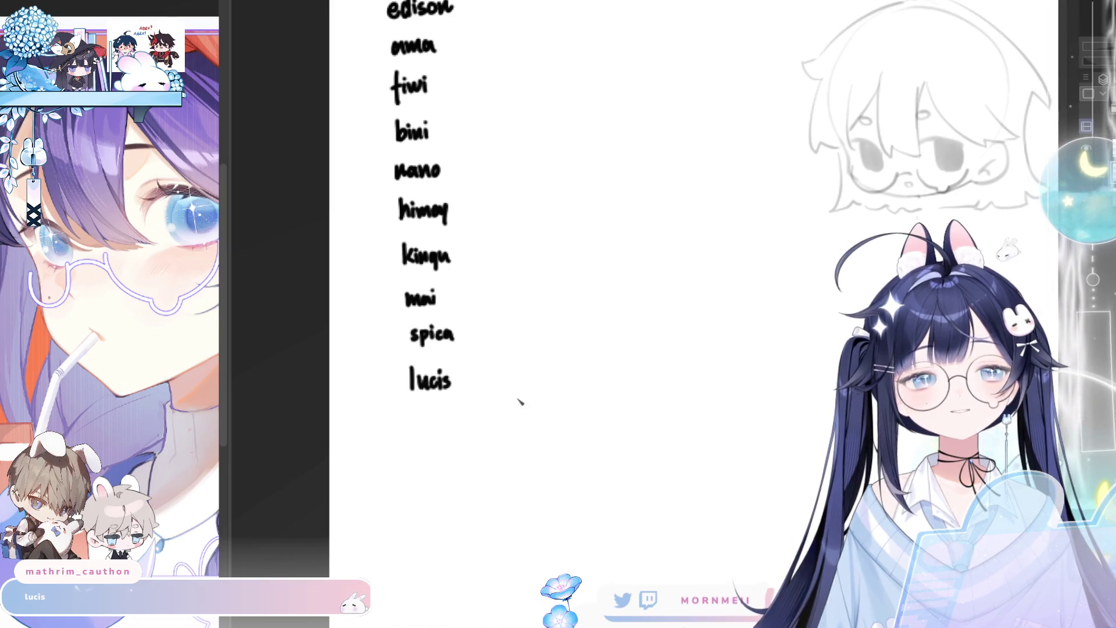
pyautogui.scroll(2, 520, 399)
pyautogui.moveTo(424, 361)
pyautogui.mouseDown()
pyautogui.moveTo(394, 374)
pyautogui.moveTo(460, 388)
pyautogui.moveTo(419, 385)
pyautogui.mouseUp()
pyautogui.click(545, 431)
pyautogui.hotkey('ctrl', 'd')
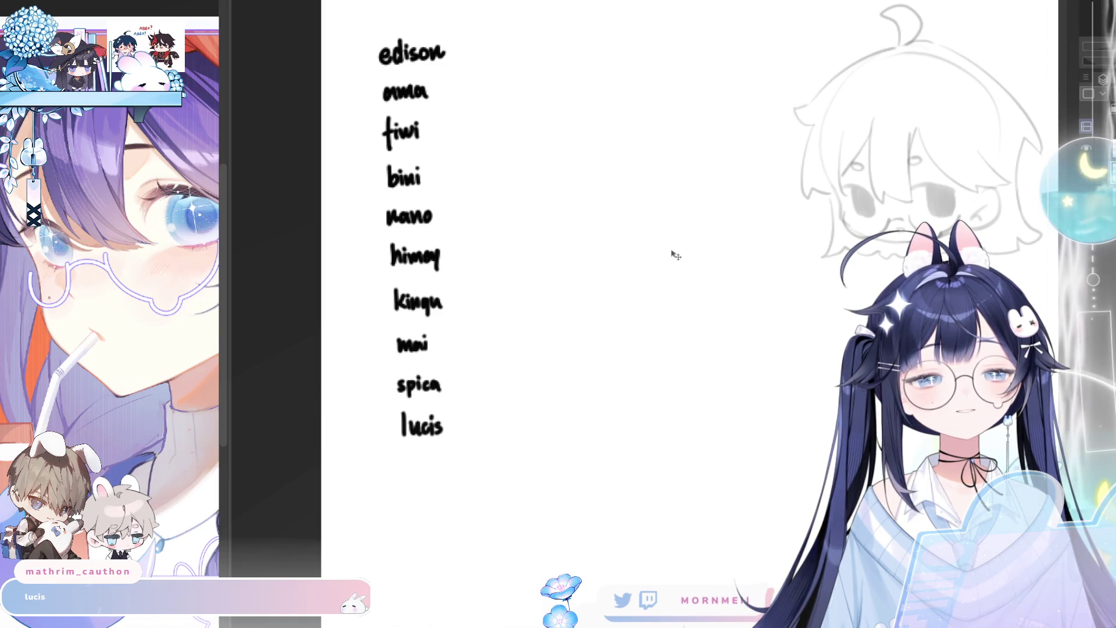
pyautogui.scroll(-3, 478, 393)
pyautogui.moveTo(478, 394); pyautogui.dragTo(392, 418)
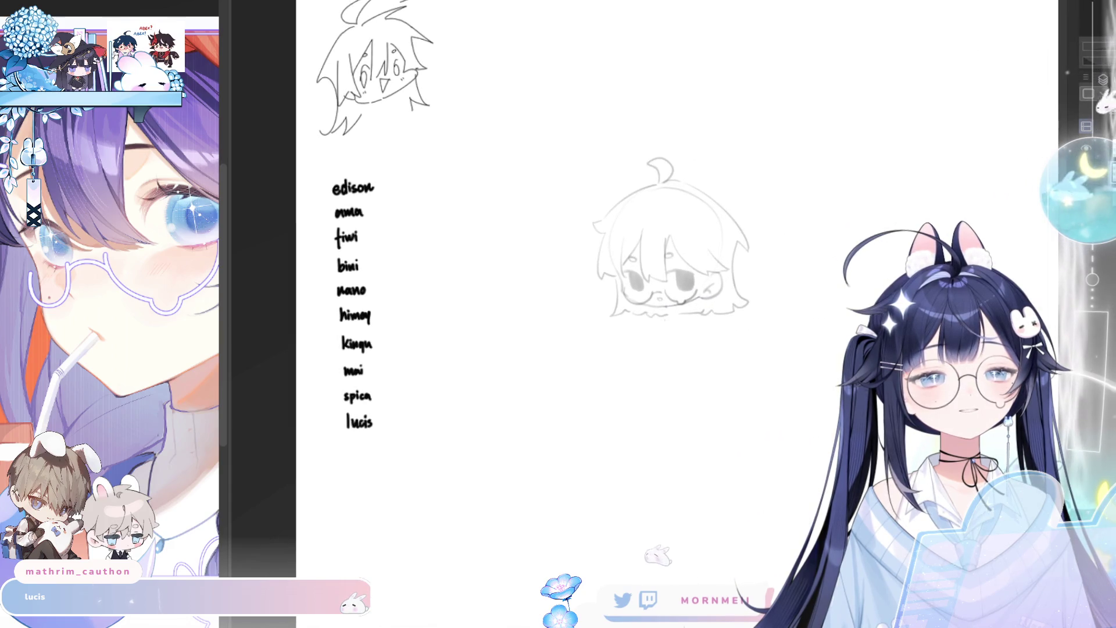
# Level the ten-name handwritten list with Transform, then shift it right and slightly up
pyautogui.moveTo(343, 471)
pyautogui.mouseDown()
pyautogui.moveTo(448, 386)
pyautogui.moveTo(296, 199)
pyautogui.moveTo(345, 490)
pyautogui.mouseUp()
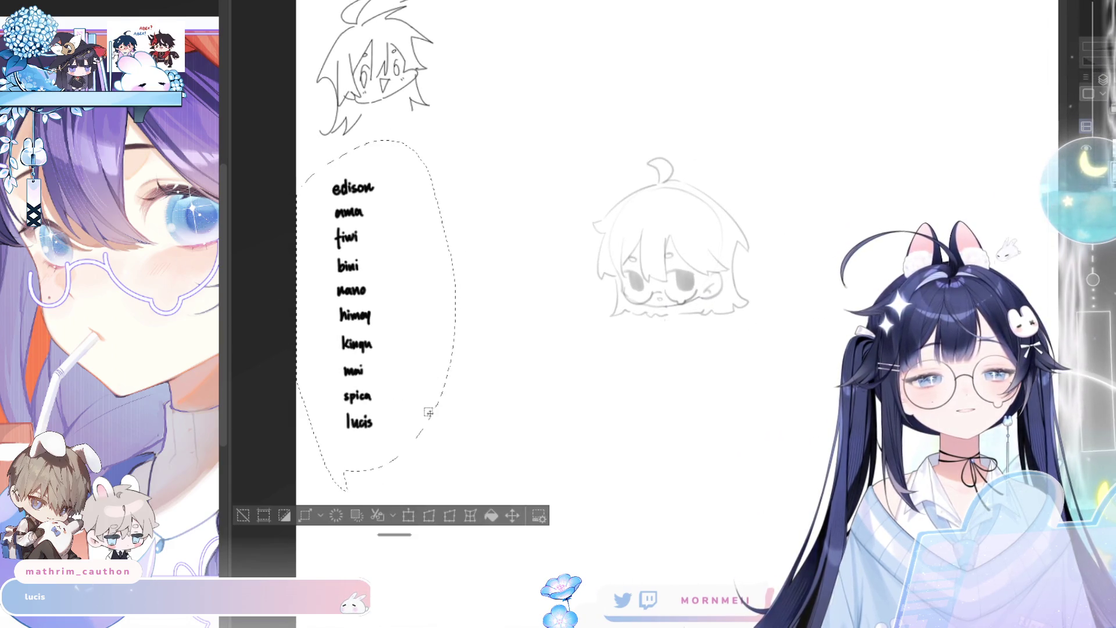
pyautogui.click(408, 515)
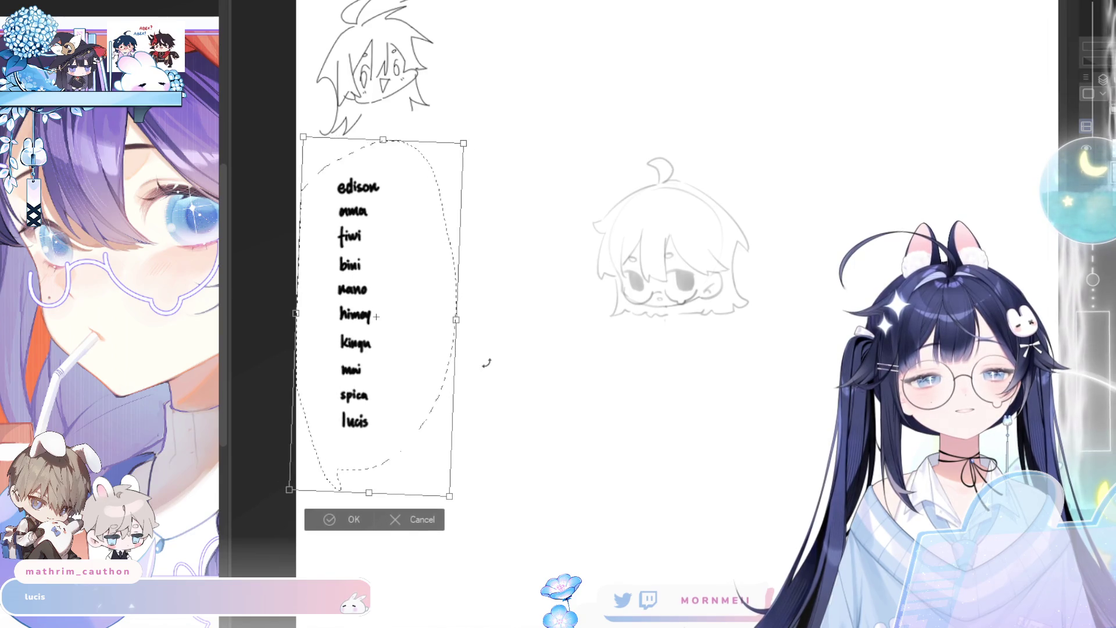
pyautogui.moveTo(440, 382); pyautogui.dragTo(379, 394)
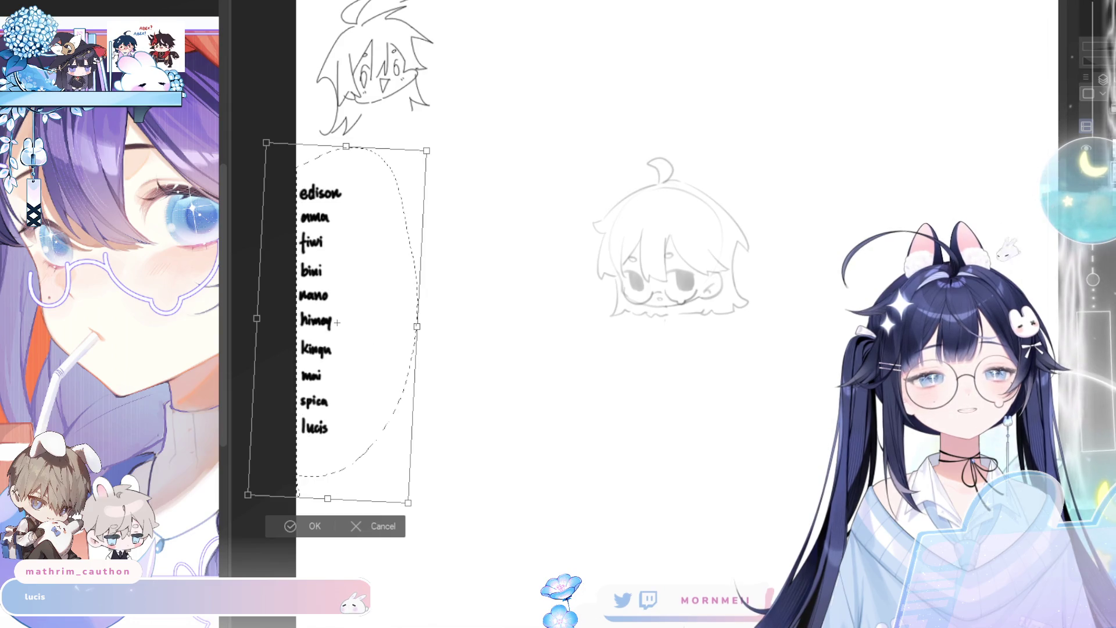
pyautogui.moveTo(296, 492); pyautogui.dragTo(296, 486)
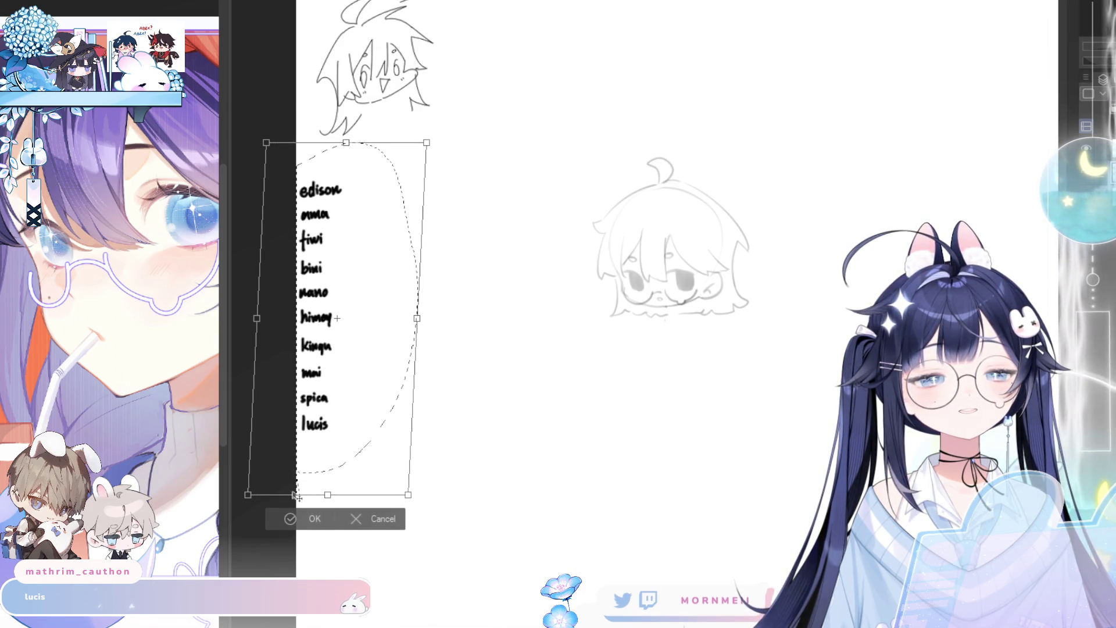
pyautogui.click(288, 518)
pyautogui.moveTo(329, 372); pyautogui.dragTo(391, 360)
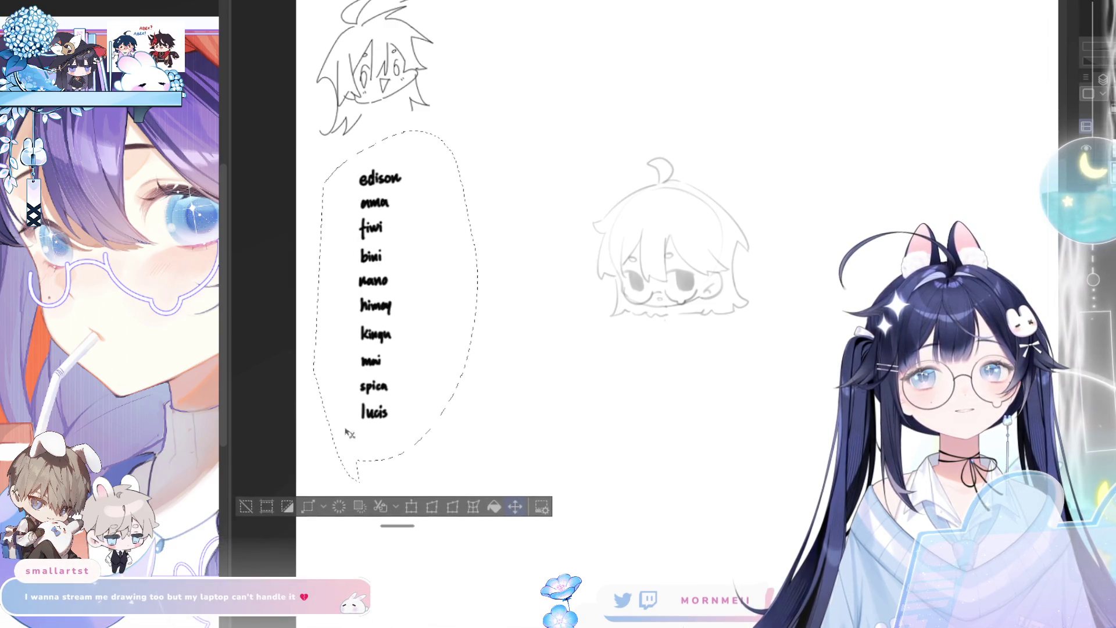
pyautogui.click(246, 506)
pyautogui.scroll(3, 361, 407)
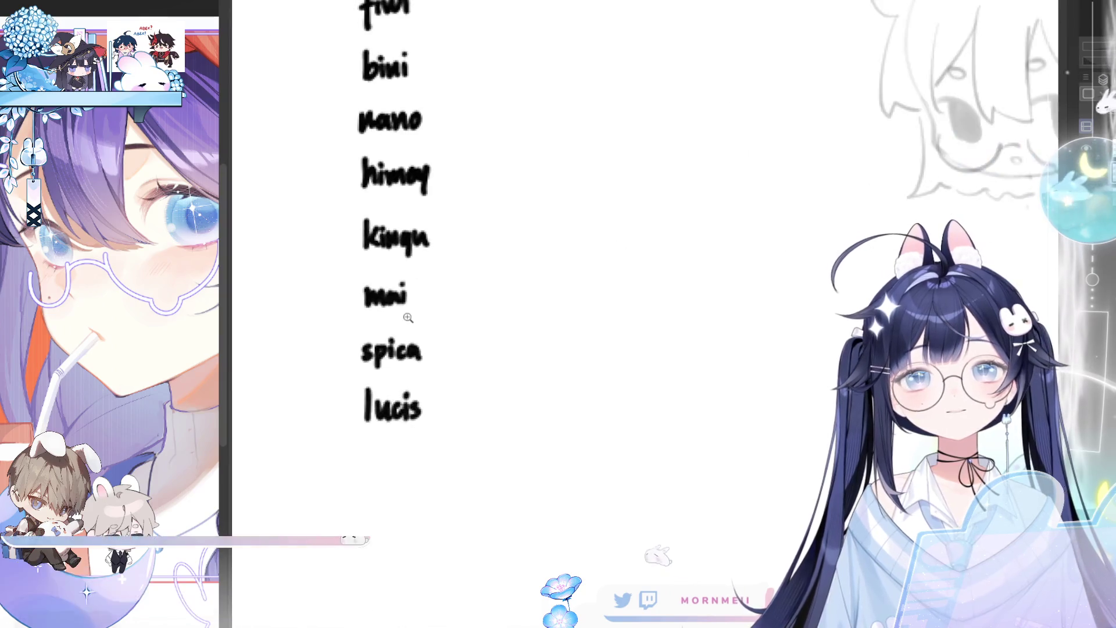
pyautogui.moveTo(399, 520); pyautogui.dragTo(429, 445)
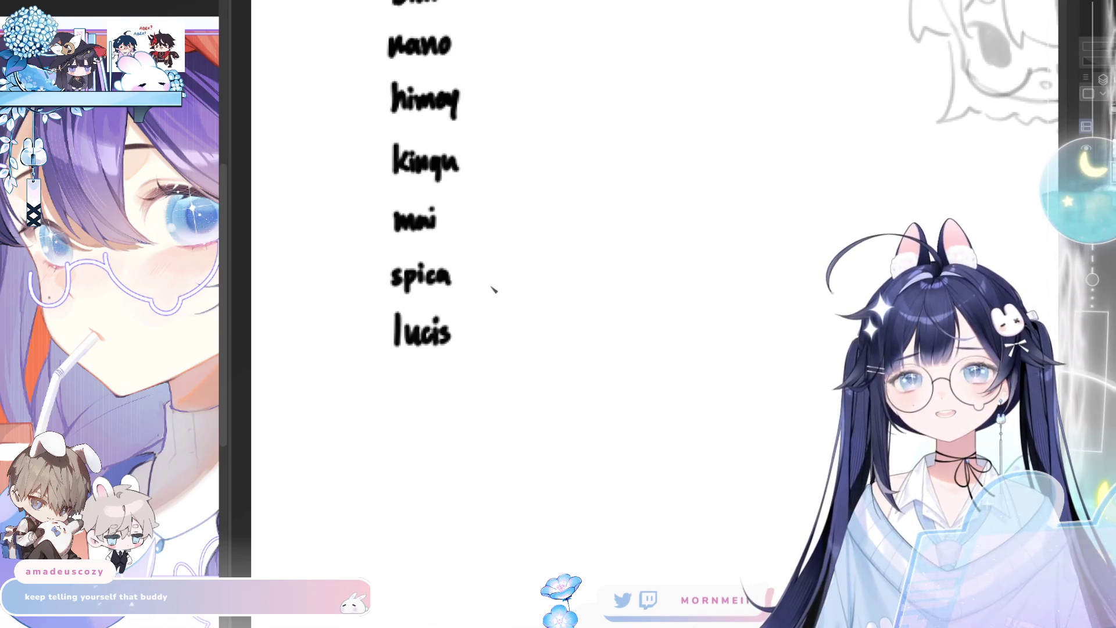
pyautogui.scroll(-3, 423, 383)
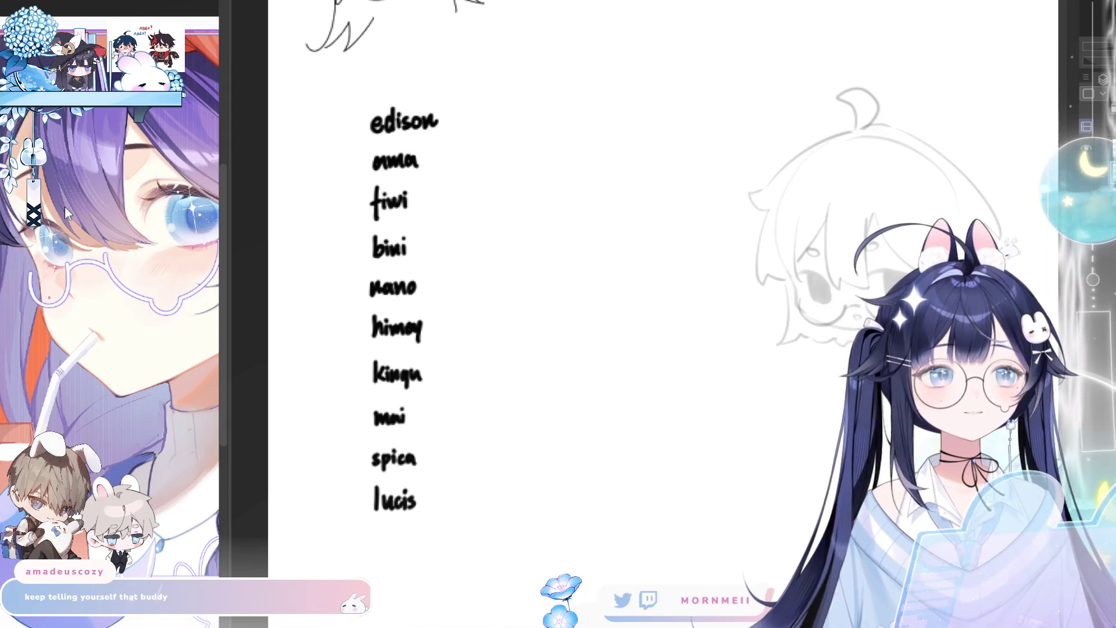
# Nudge the word edison into alignment with the names below and deselect it
pyautogui.moveTo(408, 89)
pyautogui.mouseDown()
pyautogui.moveTo(359, 146)
pyautogui.moveTo(480, 112)
pyautogui.moveTo(459, 132)
pyautogui.mouseUp()
pyautogui.click(424, 176)
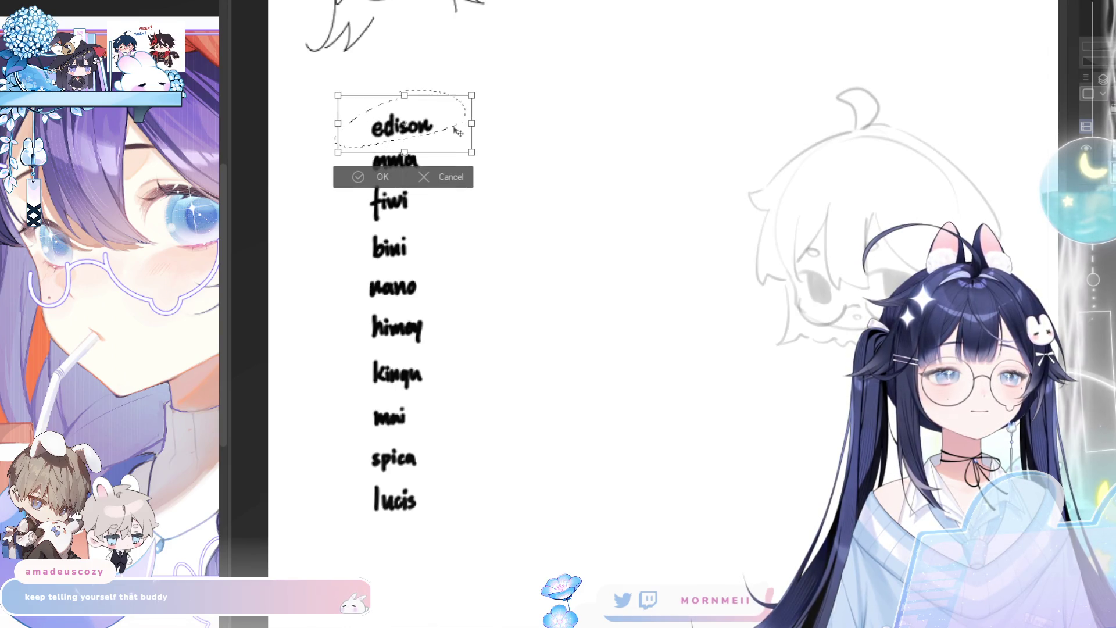
pyautogui.click(355, 175)
pyautogui.hotkey('ctrl', 'd')
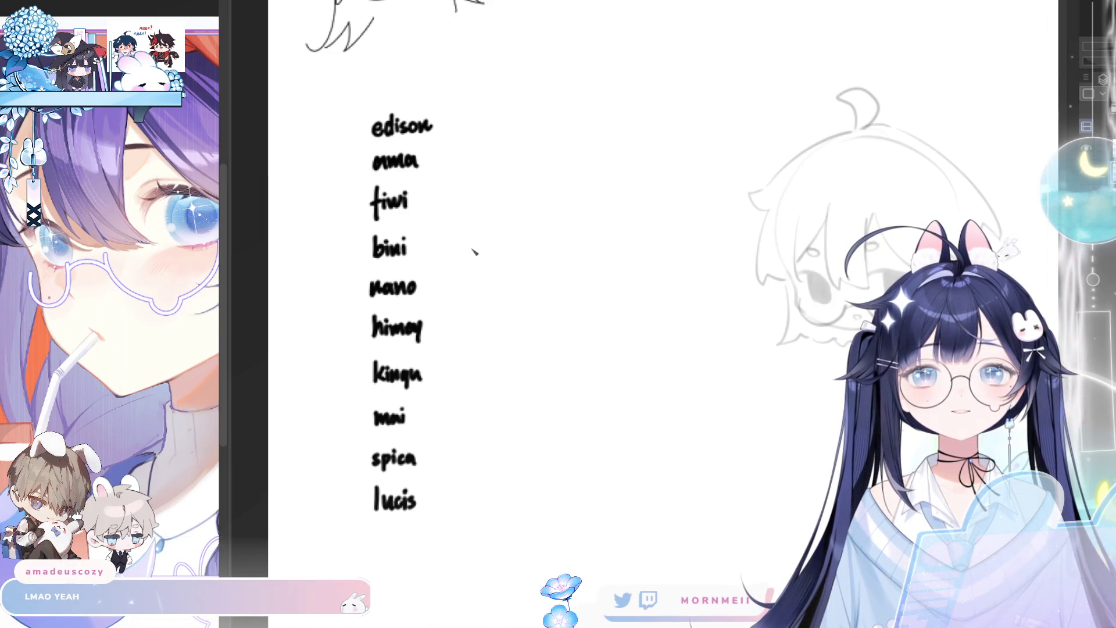
pyautogui.scroll(2, 461, 157)
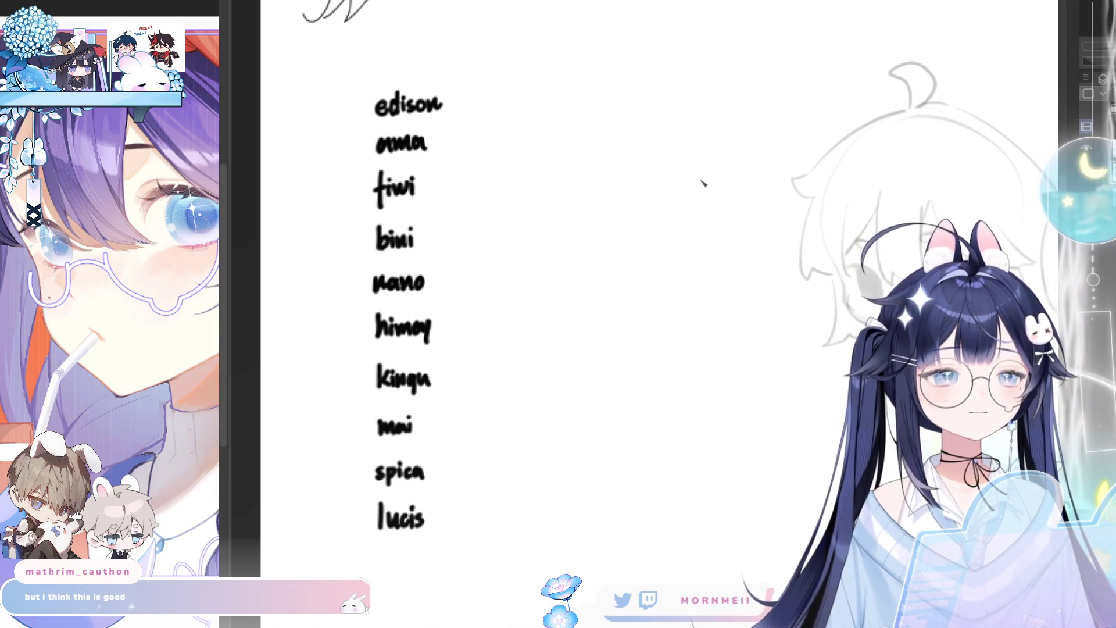
# Reselect edison and cancel the transform unchanged, then begin handwriting tch after ama
pyautogui.moveTo(481, 180)
pyautogui.mouseDown()
pyautogui.moveTo(481, 297)
pyautogui.moveTo(466, 295)
pyautogui.mouseUp()
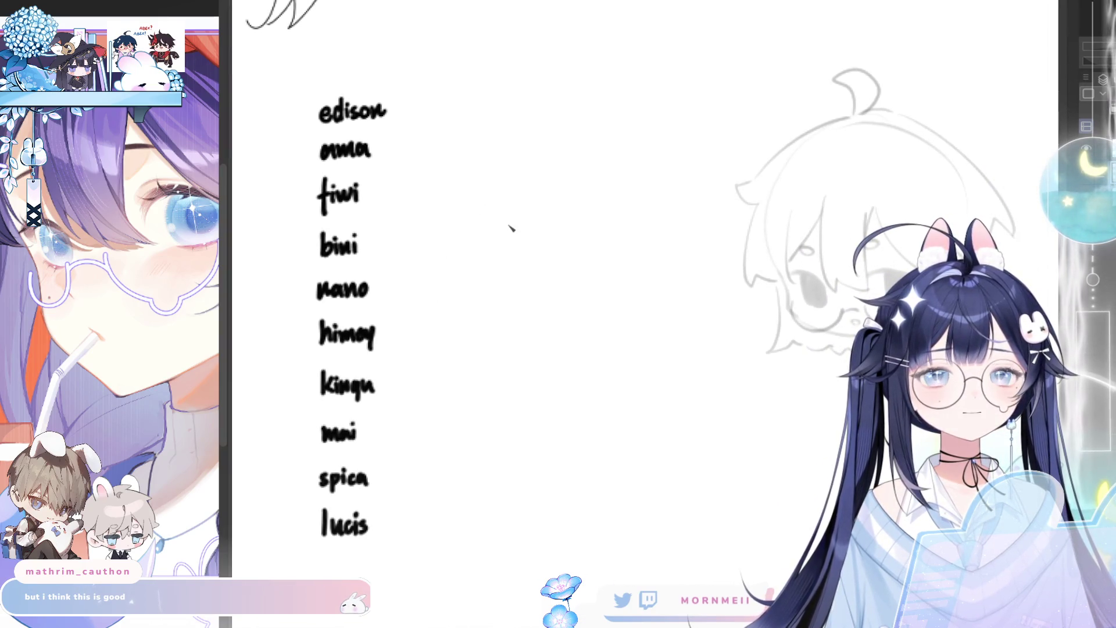
pyautogui.moveTo(332, 97)
pyautogui.mouseDown()
pyautogui.moveTo(344, 82)
pyautogui.moveTo(399, 112)
pyautogui.mouseUp()
pyautogui.click(409, 163)
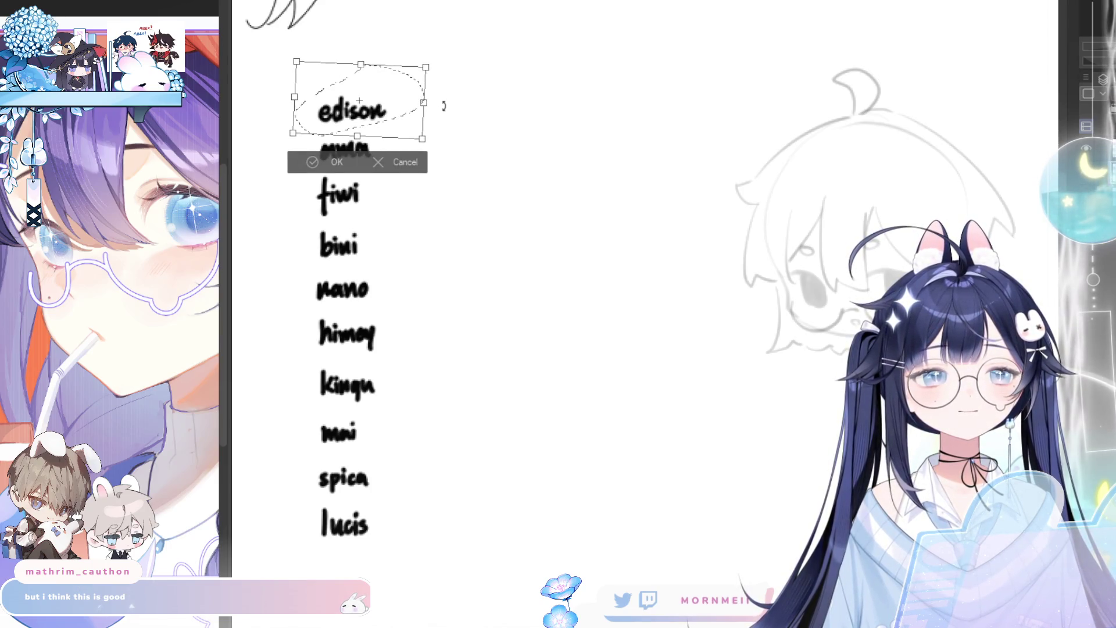
pyautogui.click(333, 161)
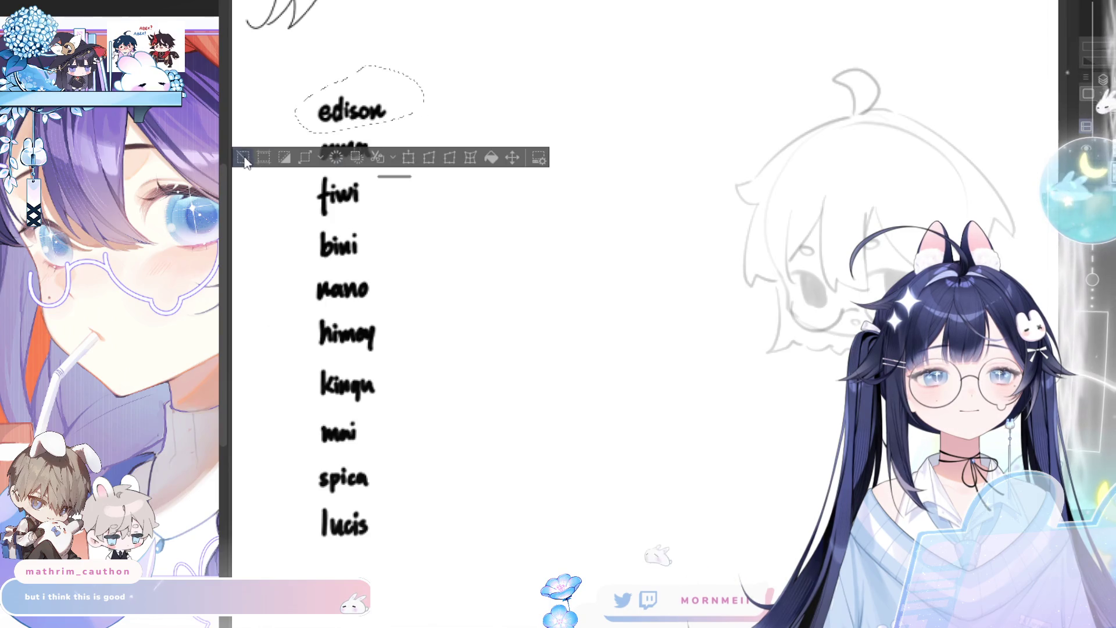
pyautogui.hotkey('ctrl', 'd')
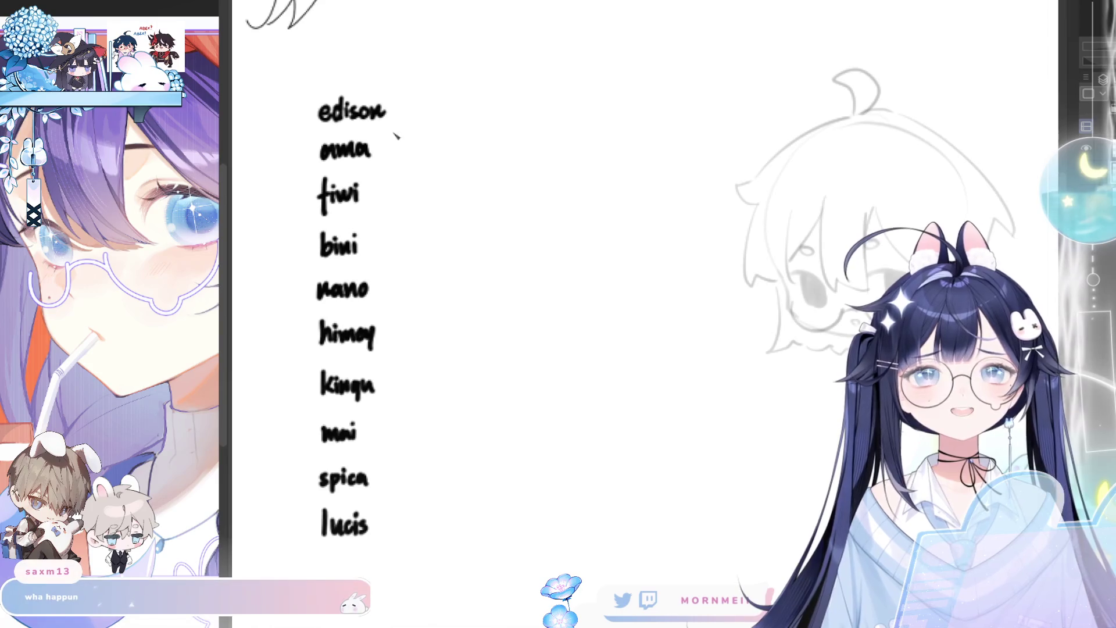
pyautogui.moveTo(399, 135)
pyautogui.mouseDown()
pyautogui.moveTo(401, 153)
pyautogui.moveTo(406, 141)
pyautogui.moveTo(427, 161)
pyautogui.mouseUp()
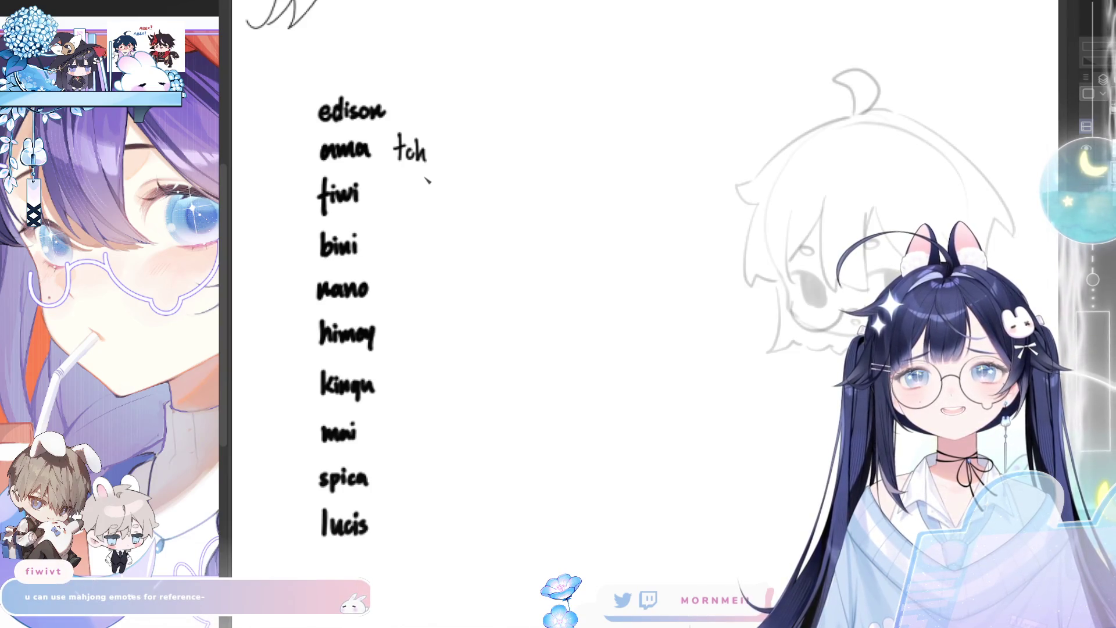
# Put quotation marks around tch and move the quoted "tch" left, snug against ama
pyautogui.moveTo(382, 133); pyautogui.dragTo(432, 144)
pyautogui.moveTo(436, 134); pyautogui.dragTo(437, 144)
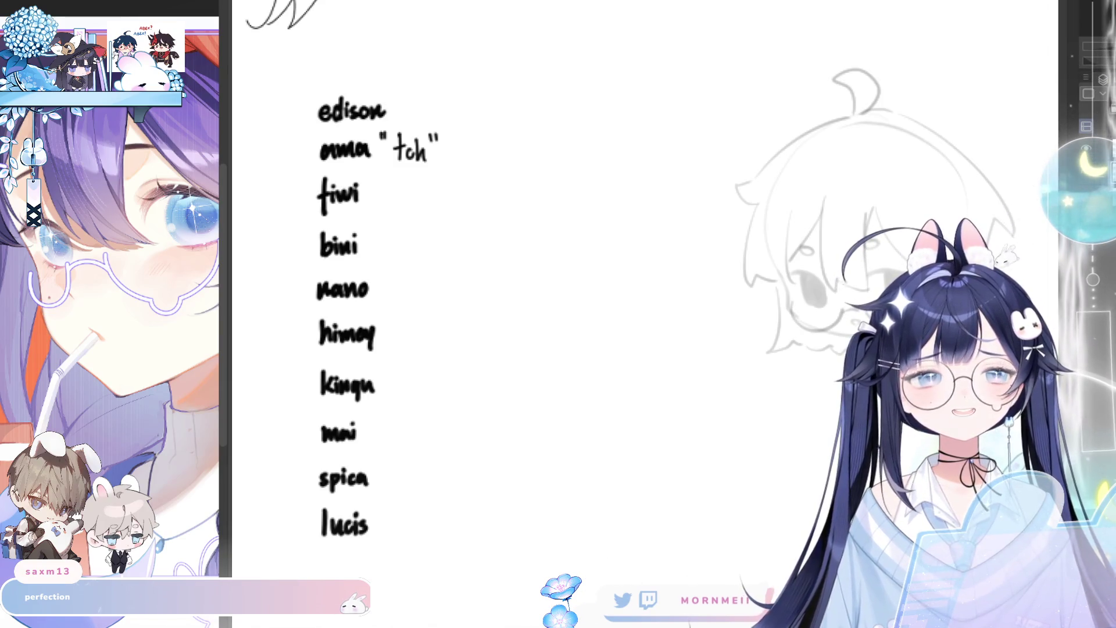
pyautogui.moveTo(384, 123); pyautogui.dragTo(399, 119)
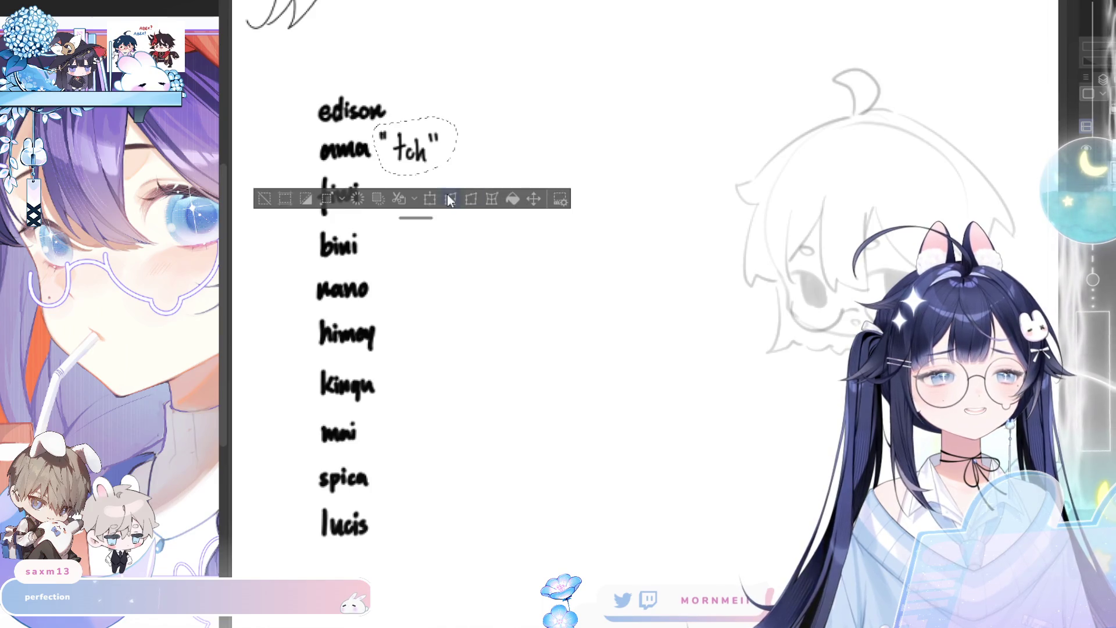
pyautogui.click(452, 200)
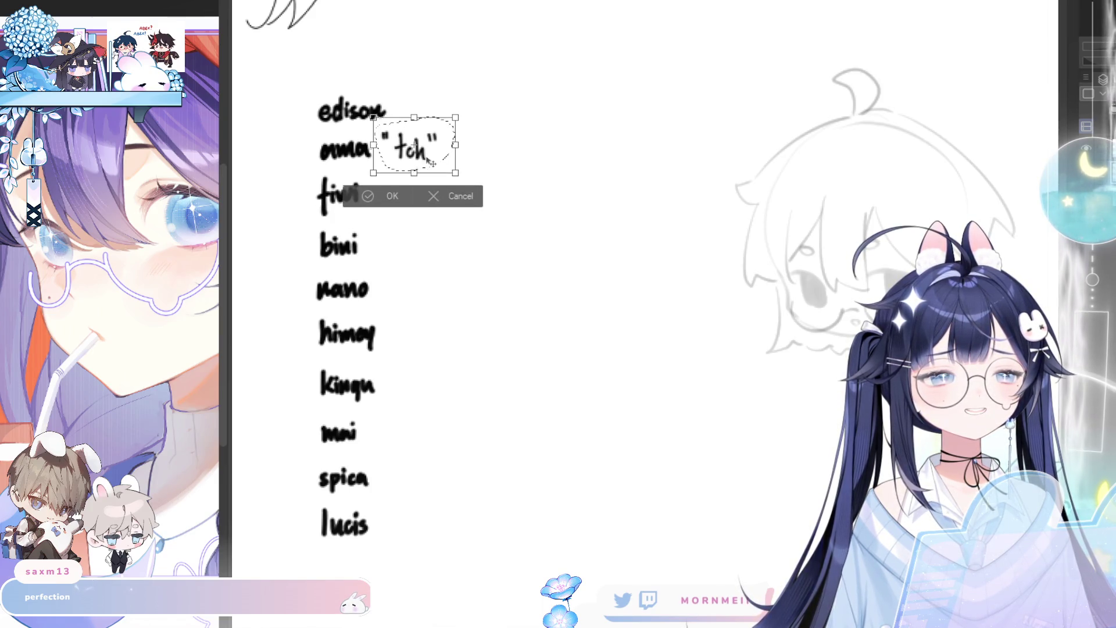
pyautogui.click(393, 196)
pyautogui.hotkey('ctrl', 'd')
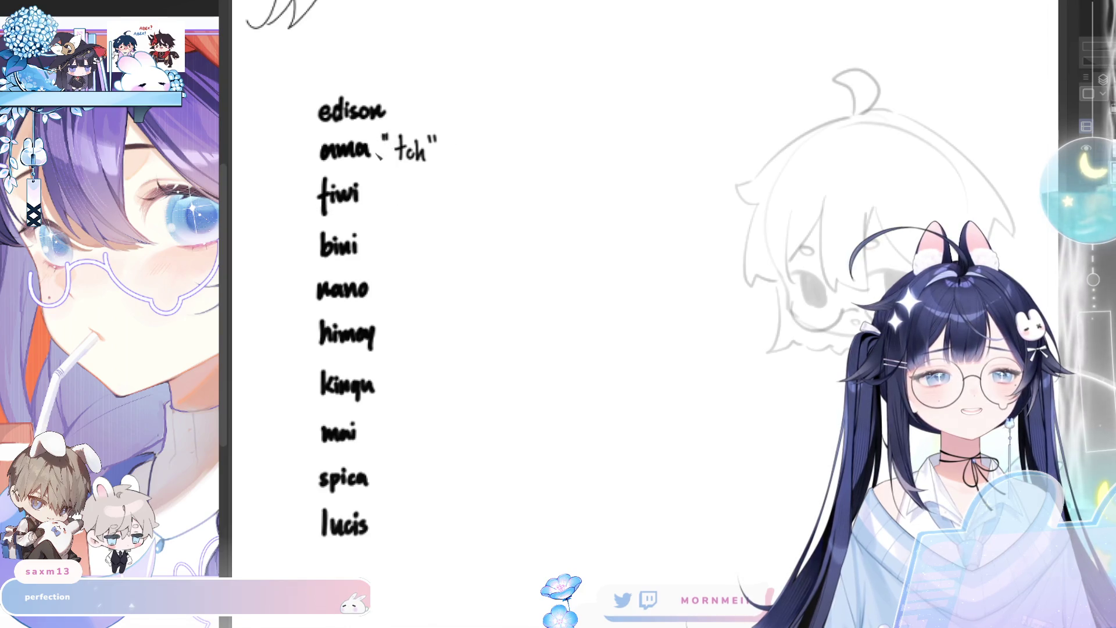
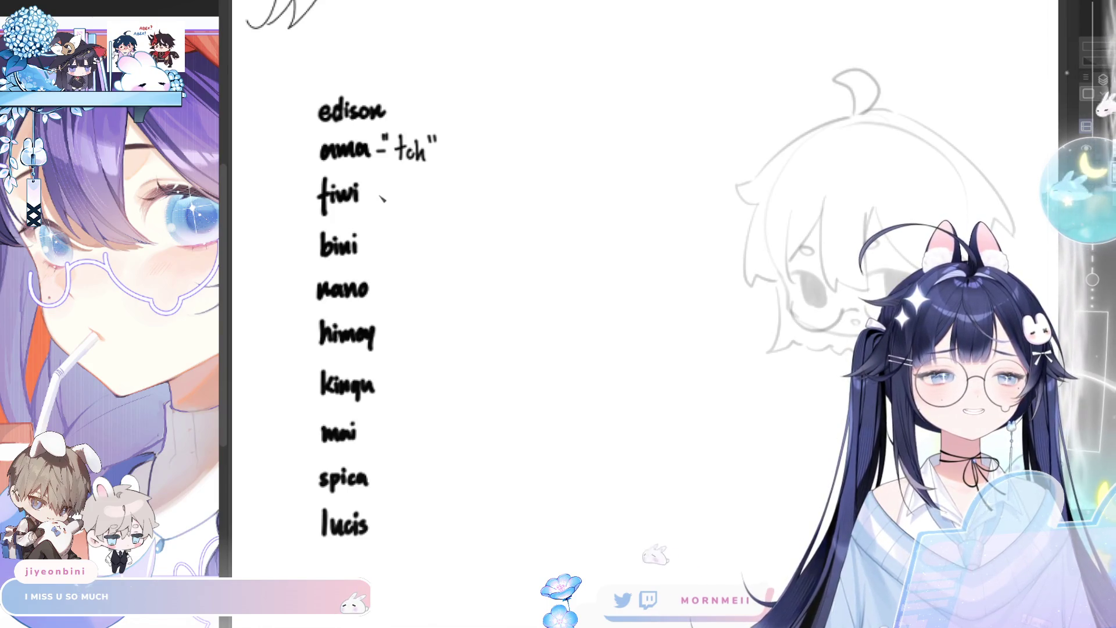
# Handwrite '- swipe' after fiwi, sketch a small card rectangle, then write 'Wallet alarm' beside it
pyautogui.moveTo(375, 196)
pyautogui.mouseDown()
pyautogui.moveTo(430, 192)
pyautogui.moveTo(448, 205)
pyautogui.moveTo(451, 194)
pyautogui.mouseUp()
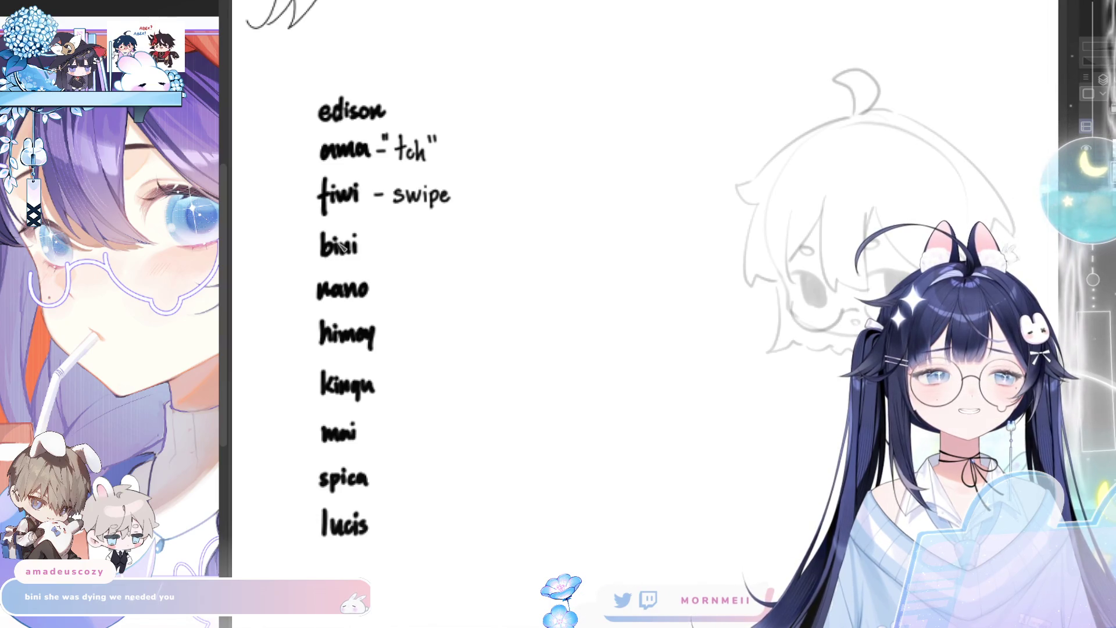
pyautogui.moveTo(471, 182)
pyautogui.mouseDown()
pyautogui.moveTo(472, 209)
pyautogui.moveTo(500, 189)
pyautogui.moveTo(490, 196)
pyautogui.moveTo(506, 202)
pyautogui.mouseUp()
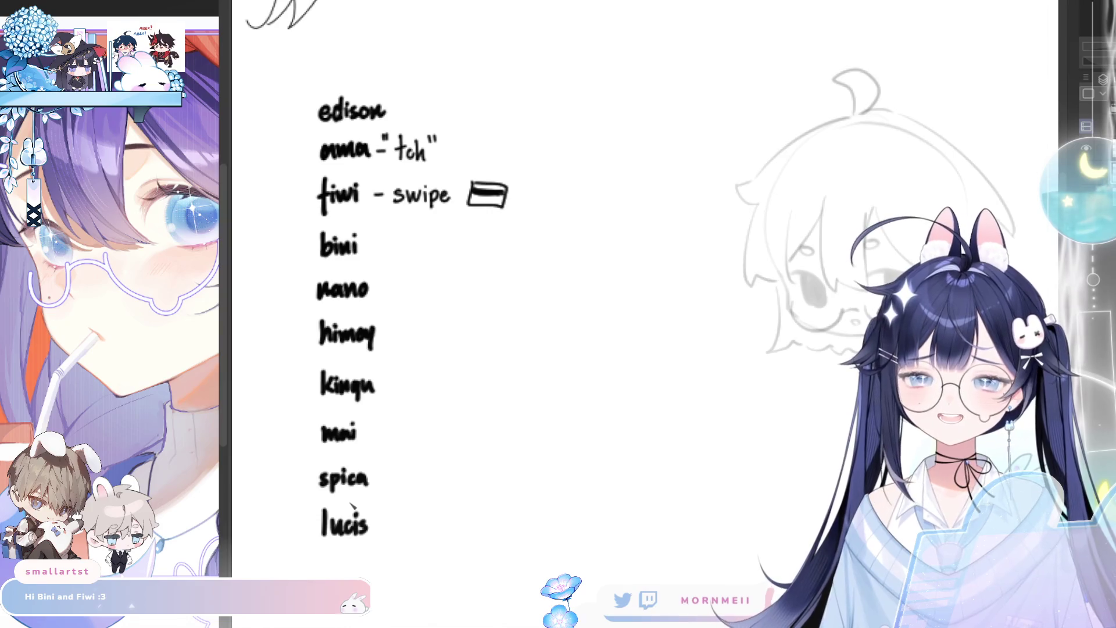
pyautogui.moveTo(521, 192)
pyautogui.mouseDown()
pyautogui.moveTo(553, 207)
pyautogui.moveTo(628, 207)
pyautogui.mouseUp()
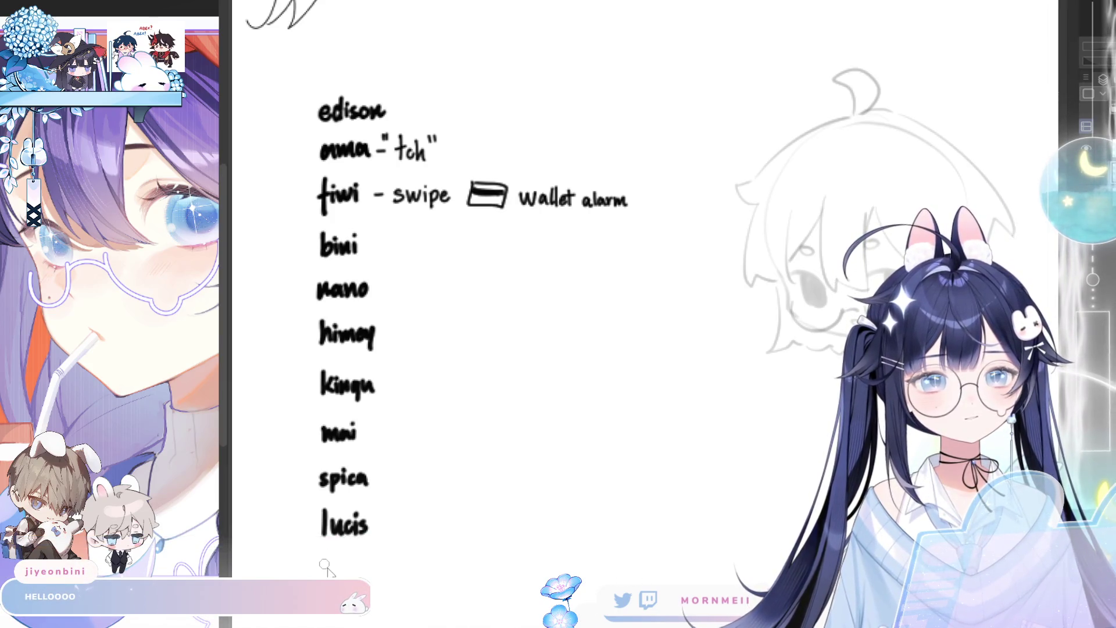
pyautogui.moveTo(324, 557); pyautogui.dragTo(323, 577)
pyautogui.hotkey('ctrl', 'z')
pyautogui.moveTo(336, 561)
pyautogui.mouseDown()
pyautogui.moveTo(381, 579)
pyautogui.moveTo(407, 567)
pyautogui.mouseUp()
pyautogui.hotkey('ctrl', 'z')
pyautogui.hotkey('ctrl', 'z')
pyautogui.hotkey('ctrl', 'z')
pyautogui.hotkey('ctrl', 'z')
pyautogui.hotkey('ctrl', 'z')
pyautogui.hotkey('ctrl', 'z')
pyautogui.moveTo(324, 561); pyautogui.dragTo(323, 576)
pyautogui.hotkey('ctrl', 'z')
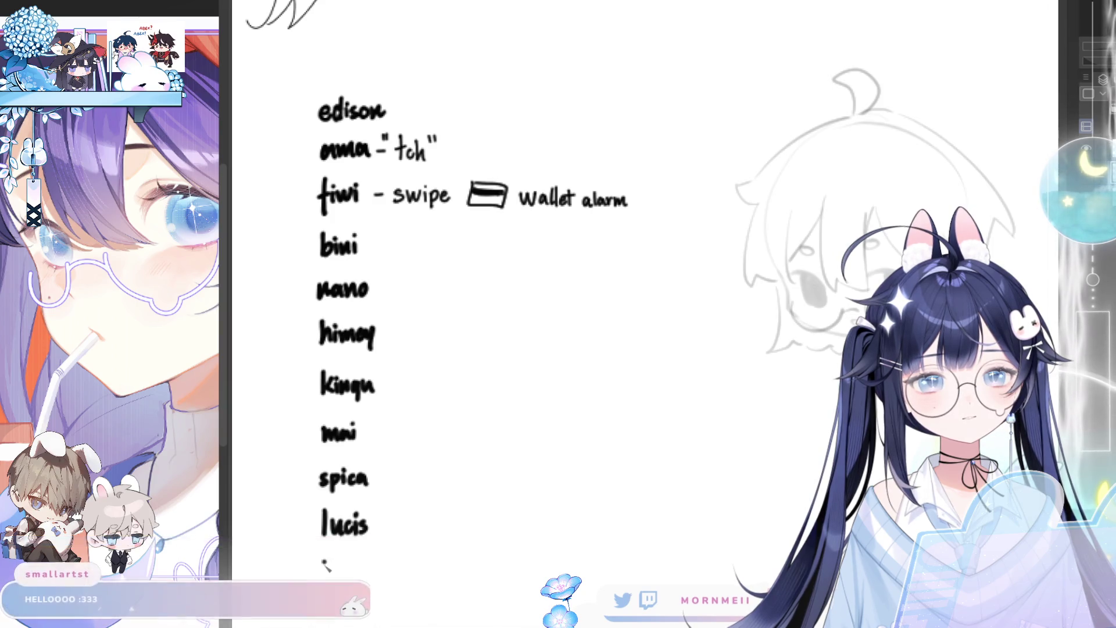
pyautogui.moveTo(324, 561)
pyautogui.mouseDown()
pyautogui.moveTo(324, 575)
pyautogui.moveTo(332, 565)
pyautogui.moveTo(376, 575)
pyautogui.mouseUp()
pyautogui.hotkey('ctrl', 'z')
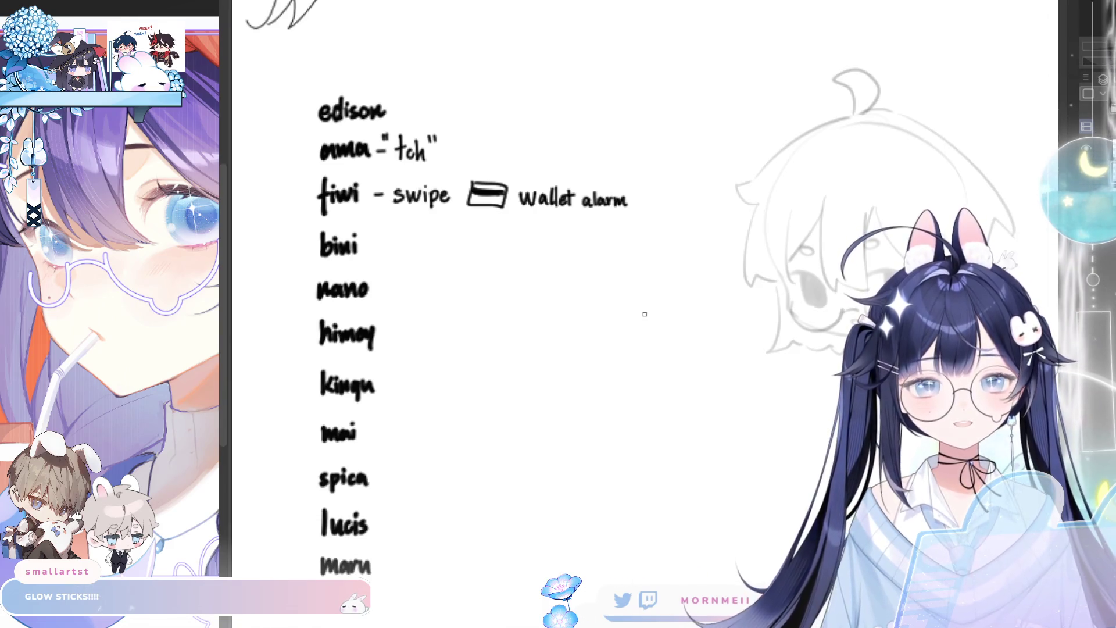
# Handwrite jae below maru and begin crum beneath it, redoing a misdrawn first letter
pyautogui.moveTo(438, 523); pyautogui.dragTo(443, 414)
pyautogui.moveTo(353, 486)
pyautogui.mouseDown()
pyautogui.moveTo(360, 499)
pyautogui.moveTo(346, 511)
pyautogui.moveTo(373, 504)
pyautogui.mouseUp()
pyautogui.hotkey('ctrl', 'z')
pyautogui.moveTo(375, 495)
pyautogui.mouseDown()
pyautogui.moveTo(391, 473)
pyautogui.moveTo(393, 492)
pyautogui.moveTo(401, 480)
pyautogui.moveTo(443, 487)
pyautogui.mouseUp()
# Write umi below crum, undoing a broken first stroke
pyautogui.scroll(5, 555, 381)
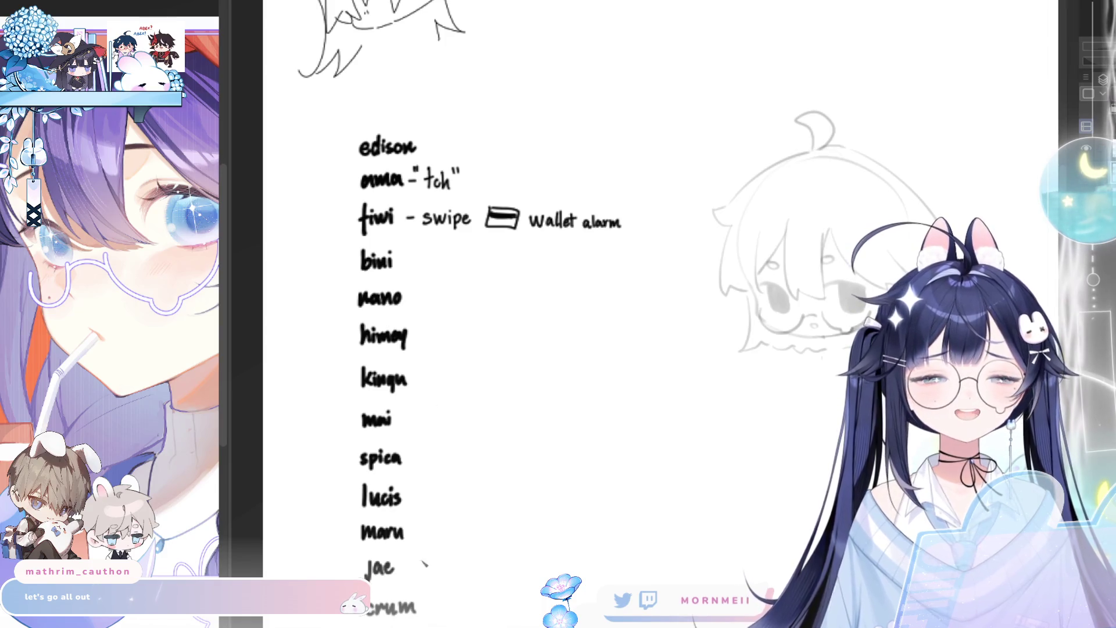
pyautogui.moveTo(426, 600); pyautogui.dragTo(446, 476)
pyautogui.moveTo(393, 547); pyautogui.dragTo(427, 547)
pyautogui.hotkey('ctrl', 'z')
# Lasso-select crum and umi and nudge them up closer to jae
pyautogui.moveTo(500, 495); pyautogui.dragTo(459, 587)
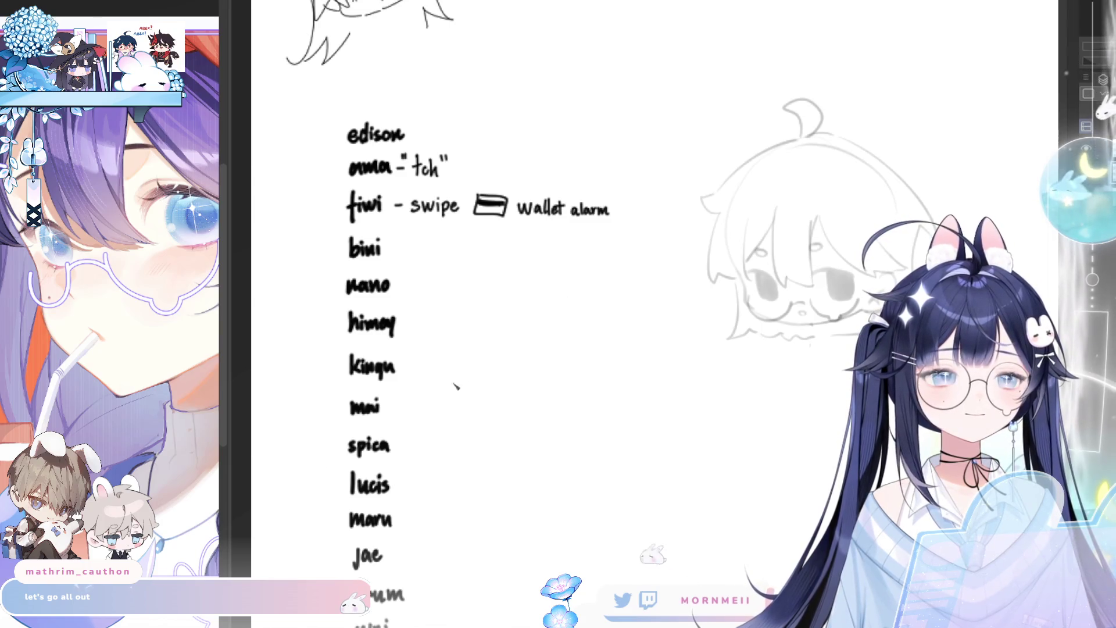
pyautogui.scroll(-1, 450, 351)
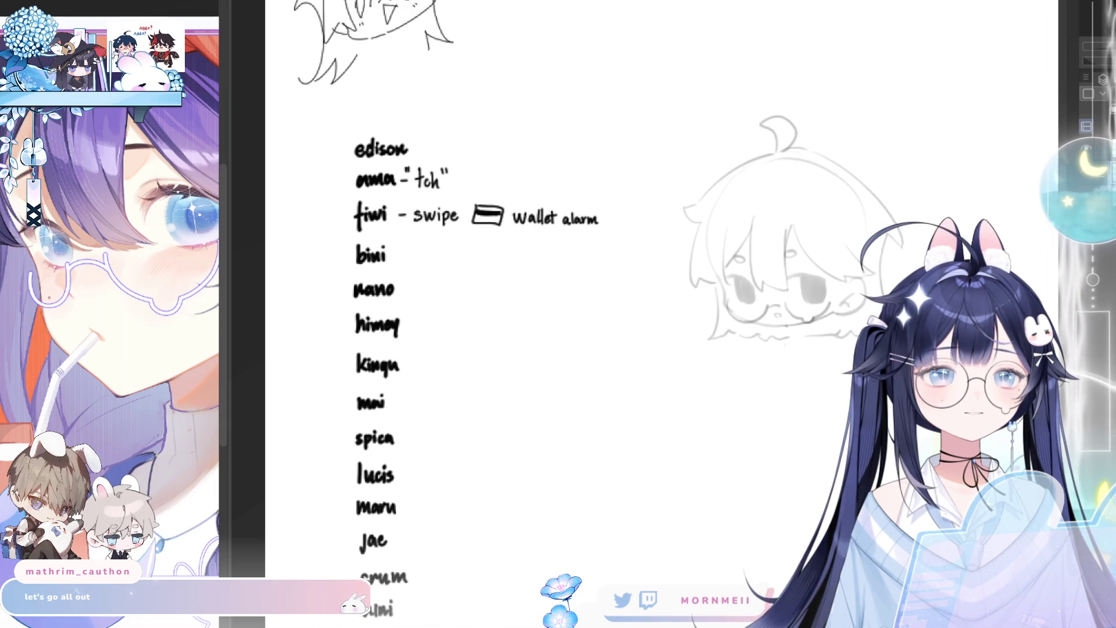
pyautogui.moveTo(356, 567)
pyautogui.mouseDown()
pyautogui.moveTo(428, 616)
pyautogui.moveTo(349, 573)
pyautogui.mouseUp()
pyautogui.moveTo(404, 601); pyautogui.dragTo(401, 597)
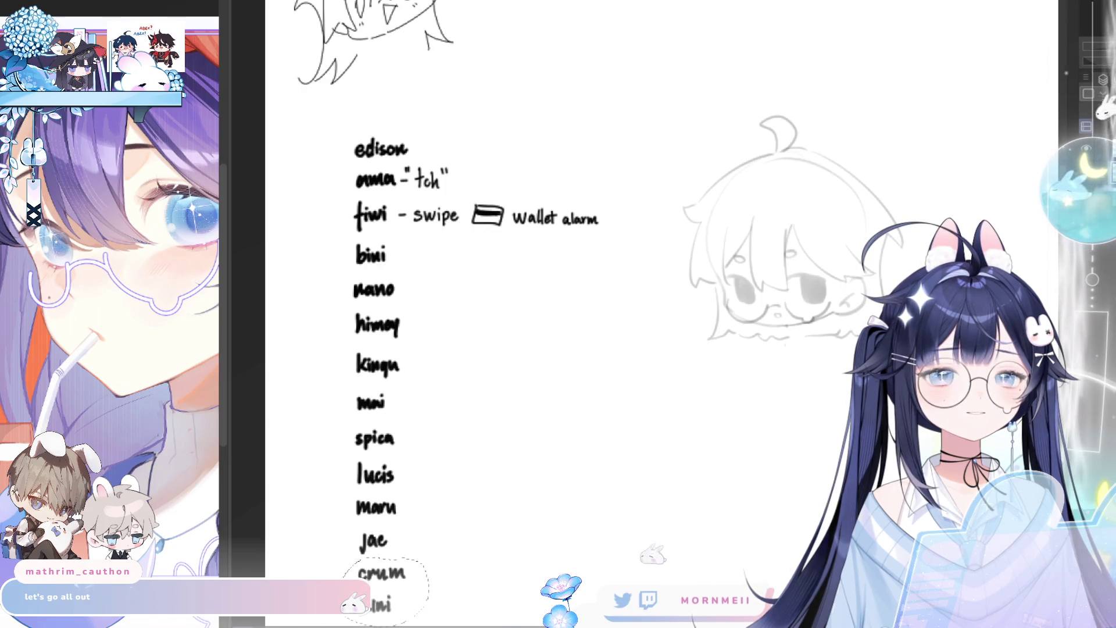
pyautogui.moveTo(517, 622); pyautogui.dragTo(560, 486)
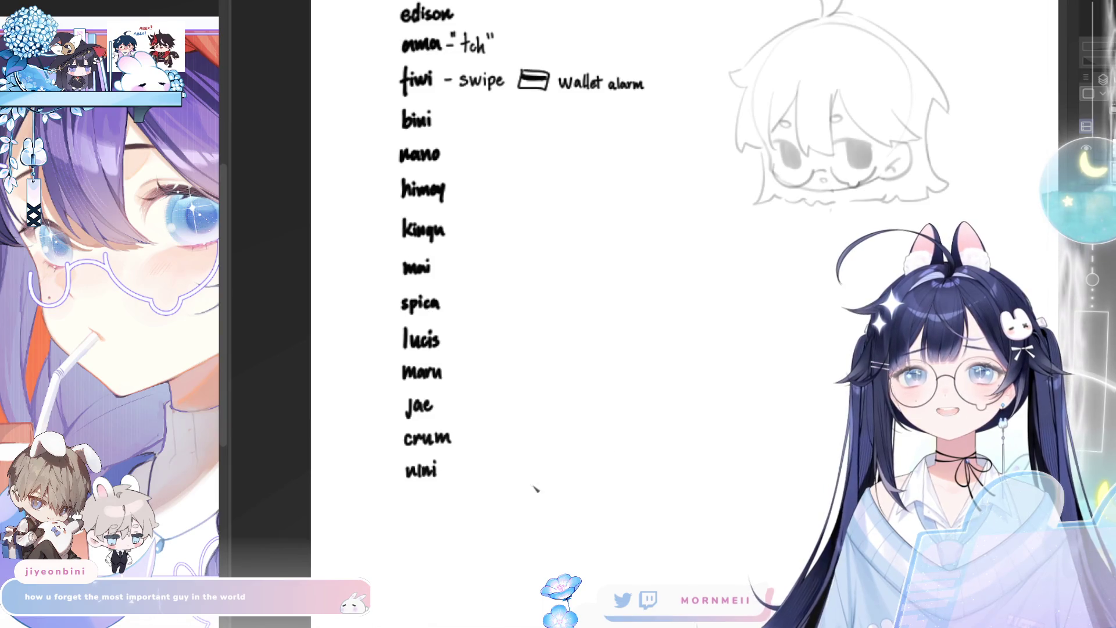
# Handwrite soul below umi, undoing the misdrawn first letters
pyautogui.moveTo(483, 596); pyautogui.dragTo(522, 558)
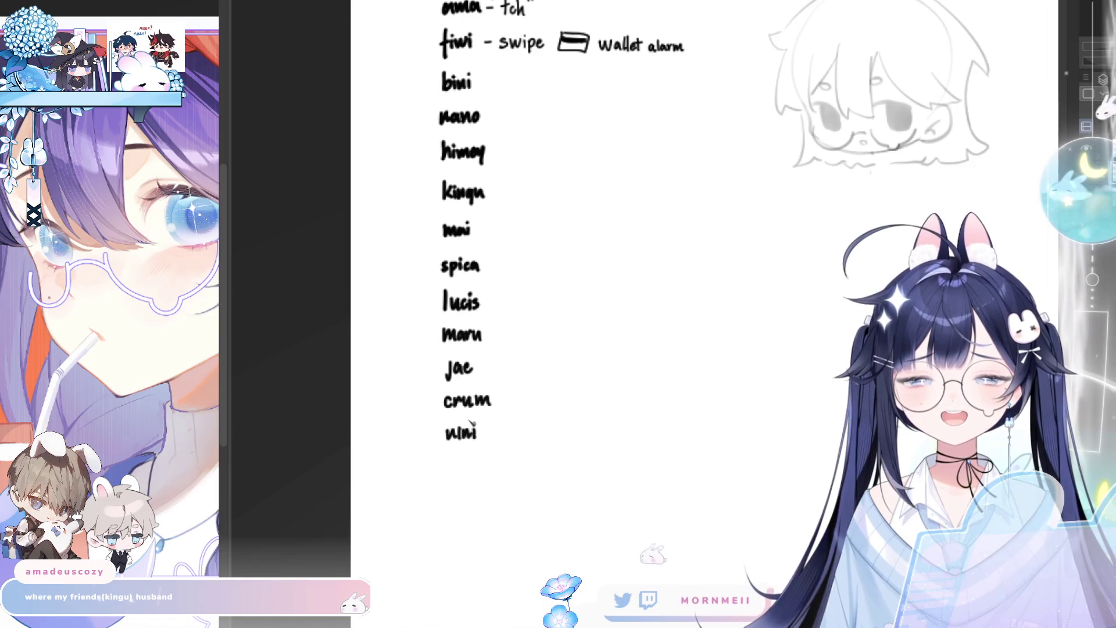
pyautogui.moveTo(453, 460)
pyautogui.mouseDown()
pyautogui.moveTo(448, 472)
pyautogui.moveTo(484, 476)
pyautogui.mouseUp()
pyautogui.hotkey('ctrl', 'z')
pyautogui.hotkey('ctrl', 'z')
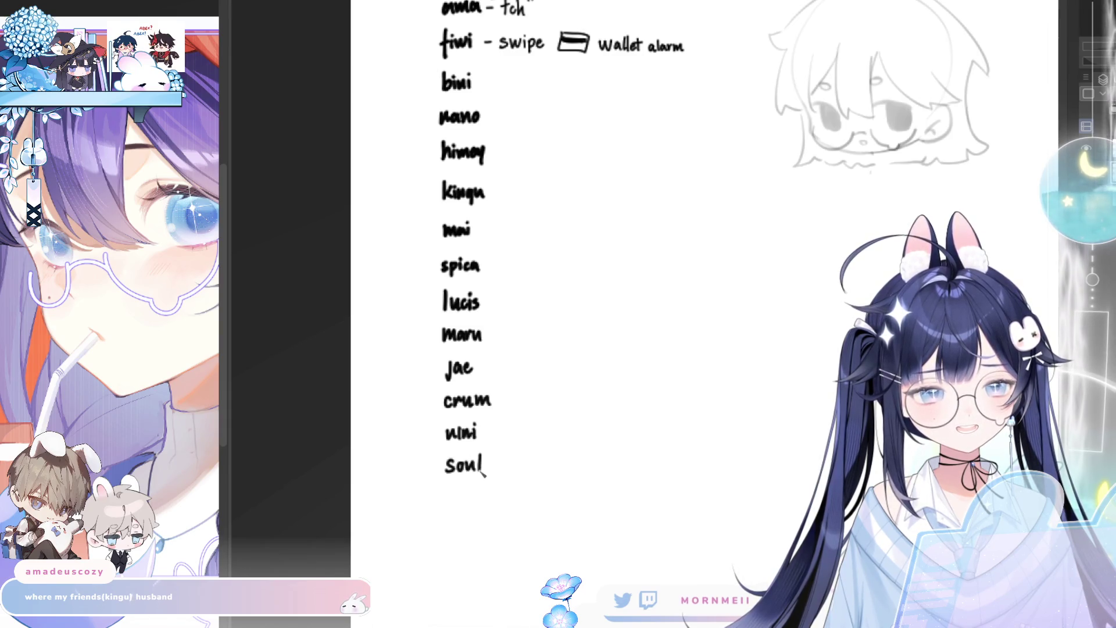
pyautogui.scroll(3, 521, 521)
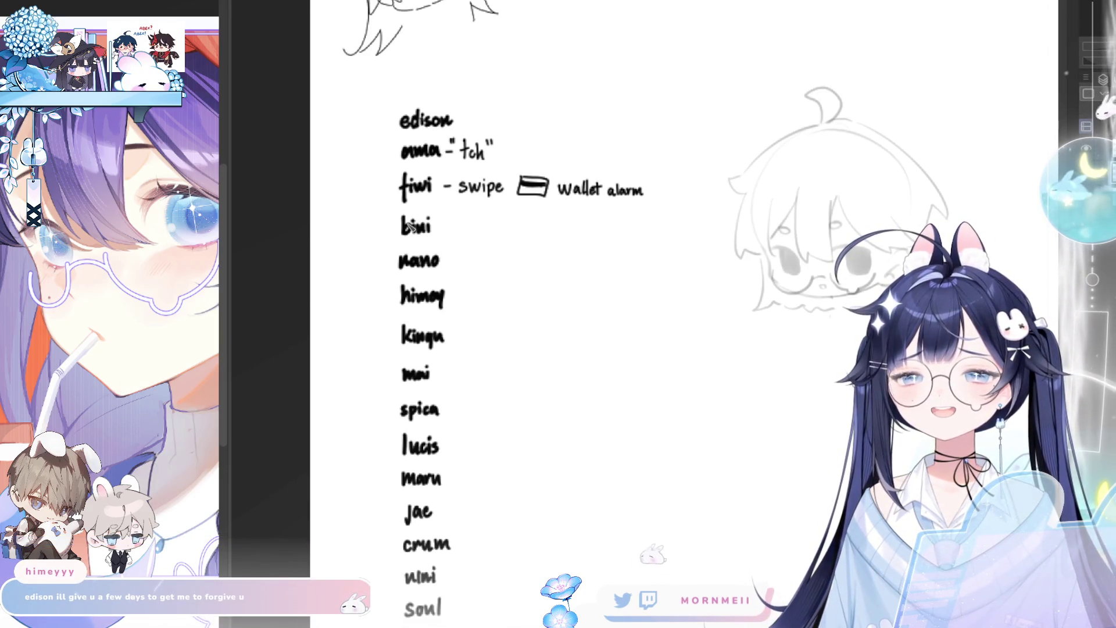
# Clean up stray strokes near bini and edison with undo and redo
pyautogui.moveTo(410, 227); pyautogui.dragTo(511, 319)
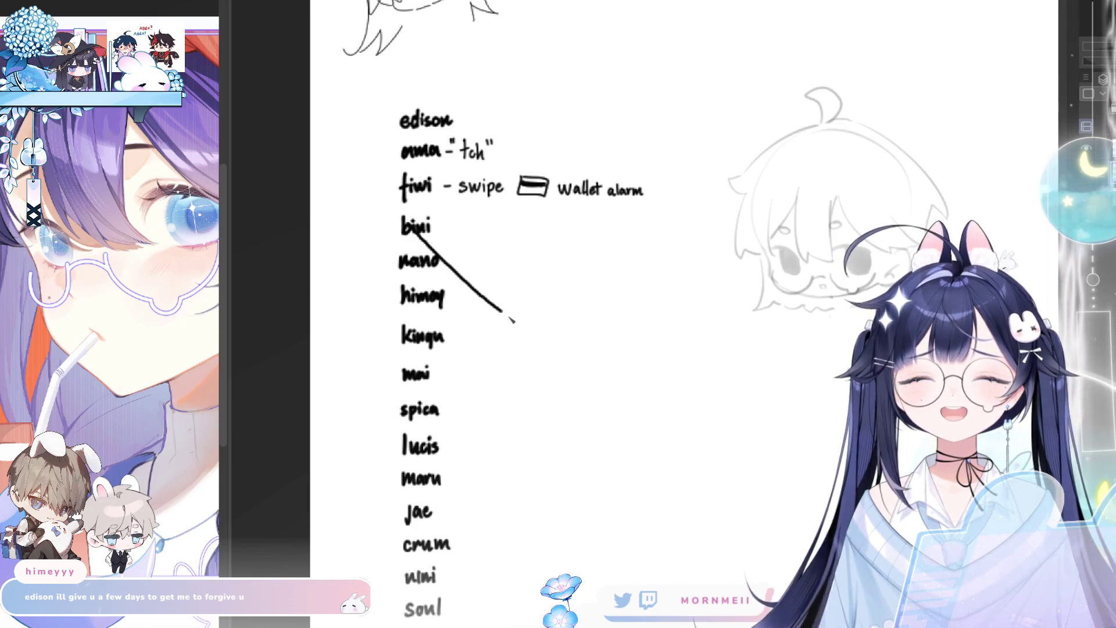
pyautogui.hotkey('ctrl', 'z')
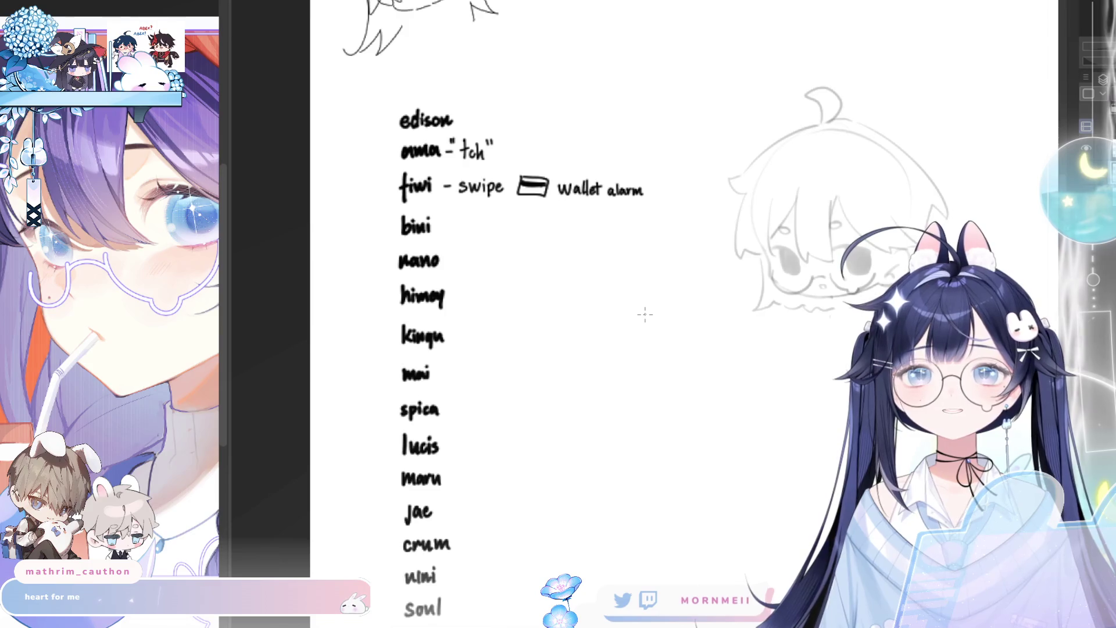
pyautogui.moveTo(463, 115)
pyautogui.mouseDown()
pyautogui.moveTo(463, 126)
pyautogui.moveTo(509, 108)
pyautogui.mouseUp()
pyautogui.hotkey('ctrl', 'z')
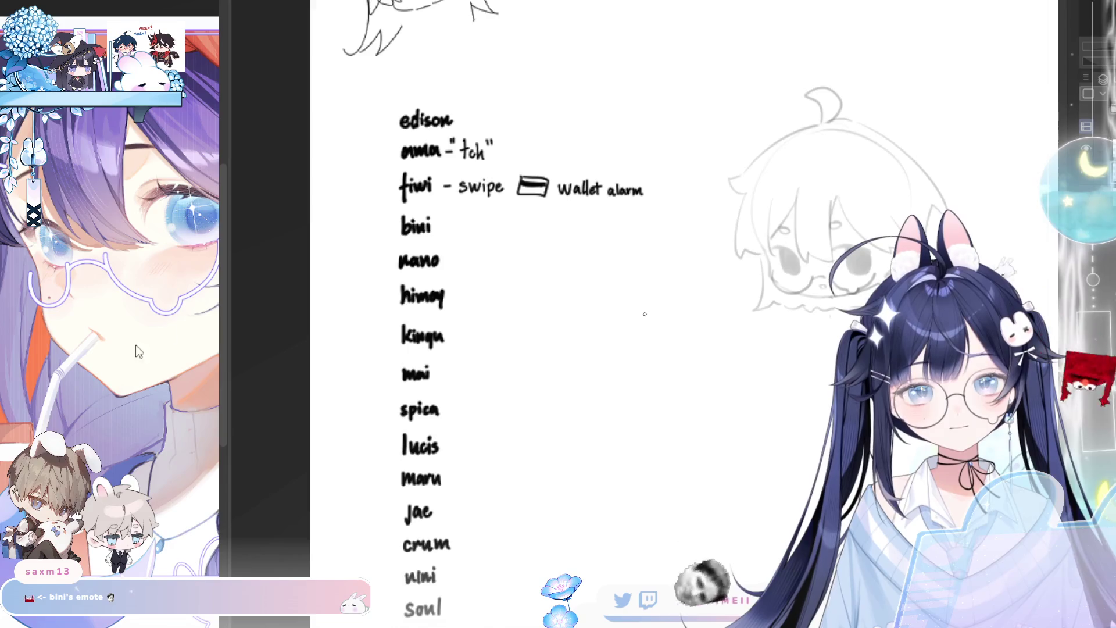
pyautogui.hotkey('ctrl', 'z')
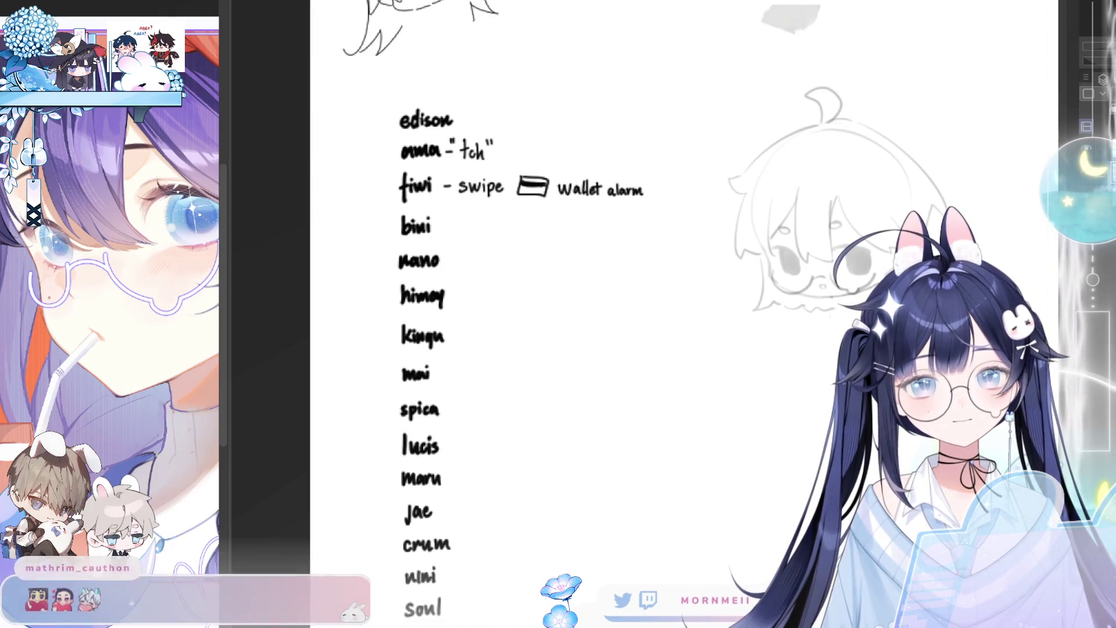
pyautogui.hotkey('ctrl', 'y')
pyautogui.hotkey('ctrl', 'z')
# Remove a stray mark on the tch note and draw a dash after bini
pyautogui.moveTo(463, 140)
pyautogui.mouseDown()
pyautogui.moveTo(470, 122)
pyautogui.moveTo(514, 132)
pyautogui.moveTo(521, 119)
pyautogui.moveTo(539, 133)
pyautogui.mouseUp()
pyautogui.hotkey('ctrl', 'z')
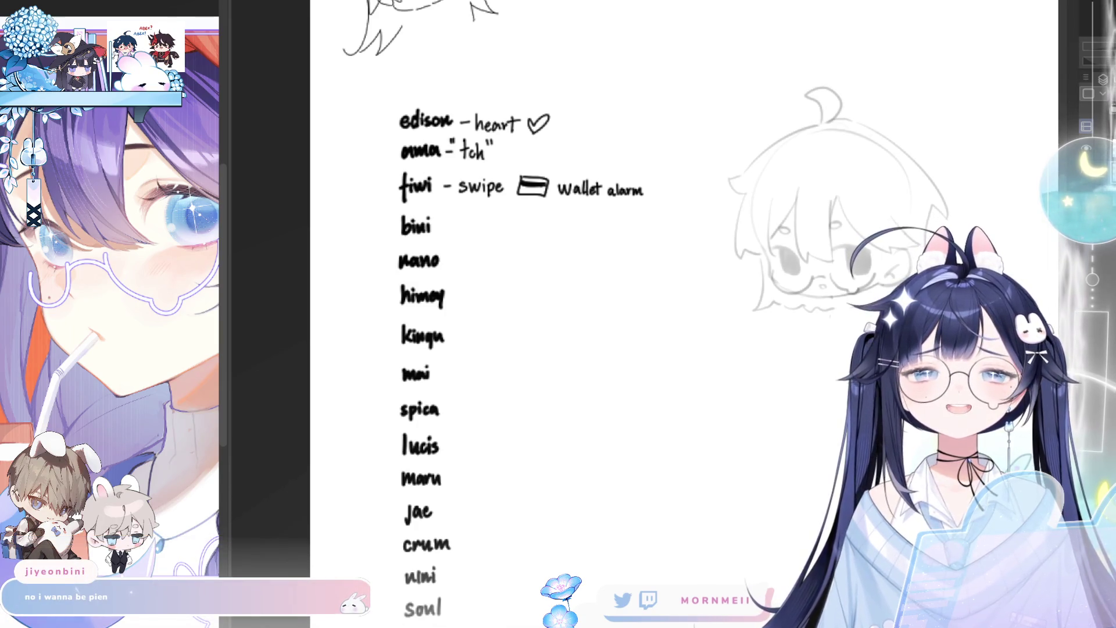
pyautogui.moveTo(443, 227); pyautogui.dragTo(489, 233)
# Write 'Pien' after bini and draw two round teary faces with a wavy mouth
pyautogui.moveTo(493, 231); pyautogui.dragTo(499, 234)
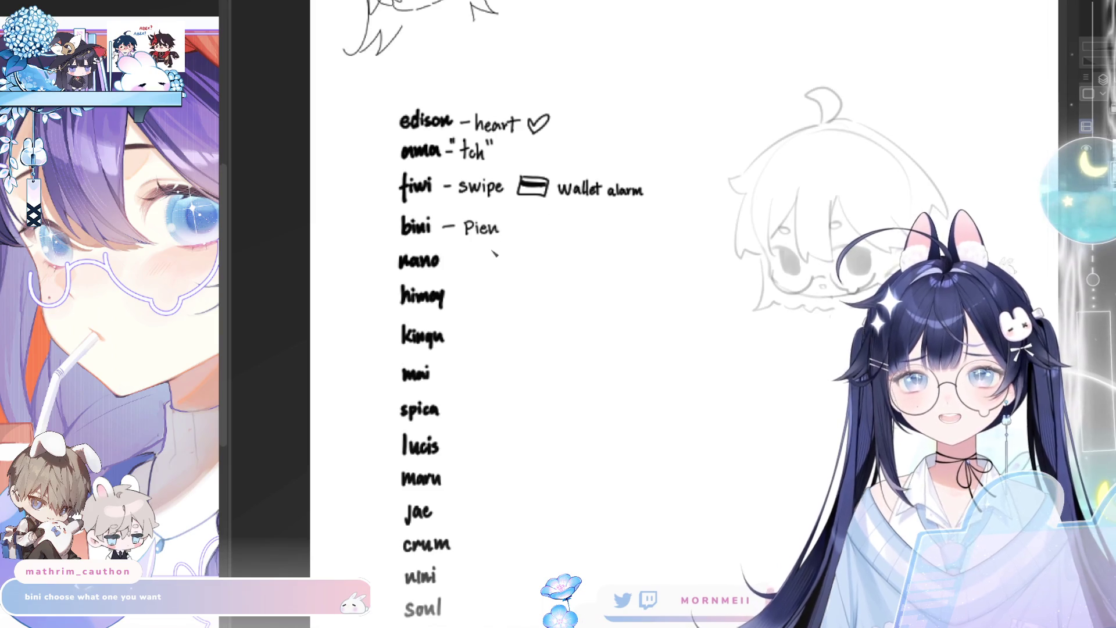
pyautogui.moveTo(518, 221)
pyautogui.mouseDown()
pyautogui.moveTo(511, 231)
pyautogui.moveTo(523, 222)
pyautogui.moveTo(549, 230)
pyautogui.mouseUp()
pyautogui.click(532, 232)
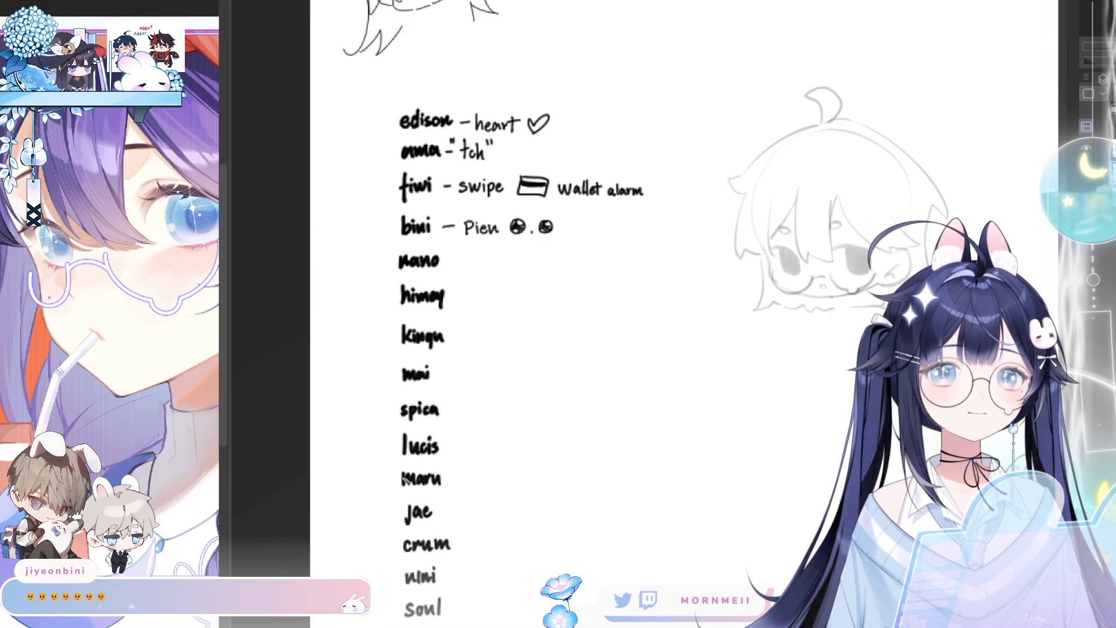
pyautogui.moveTo(509, 236)
pyautogui.mouseDown()
pyautogui.moveTo(530, 245)
pyautogui.moveTo(561, 232)
pyautogui.mouseUp()
pyautogui.moveTo(646, 189); pyautogui.dragTo(651, 193)
pyautogui.hotkey('ctrl', 'z')
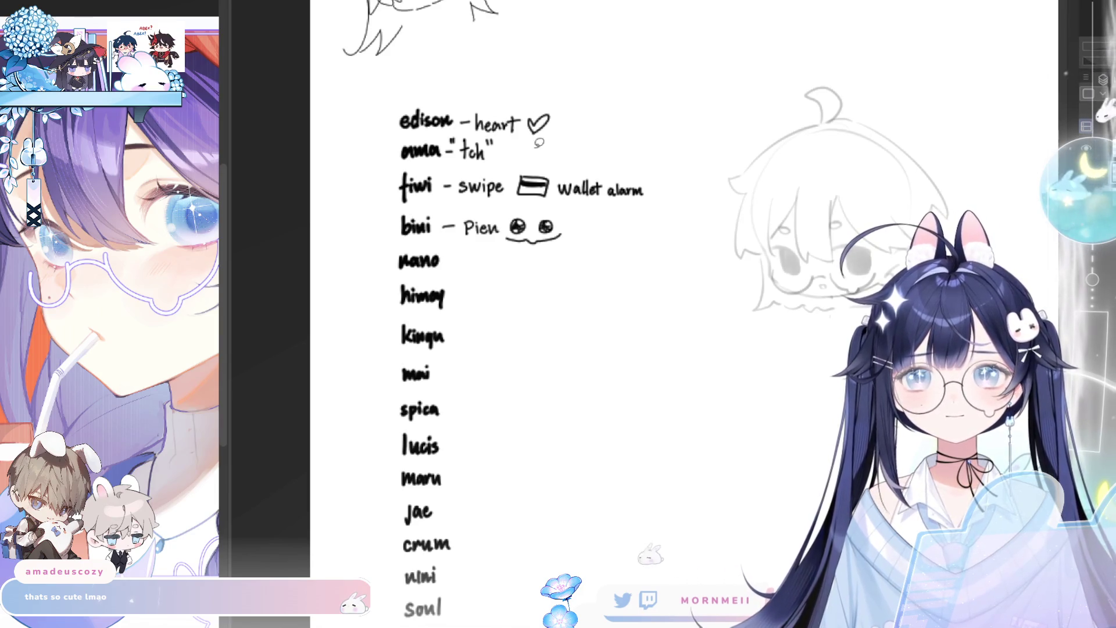
pyautogui.moveTo(475, 201)
pyautogui.mouseDown()
pyautogui.moveTo(460, 223)
pyautogui.moveTo(559, 241)
pyautogui.moveTo(561, 208)
pyautogui.mouseUp()
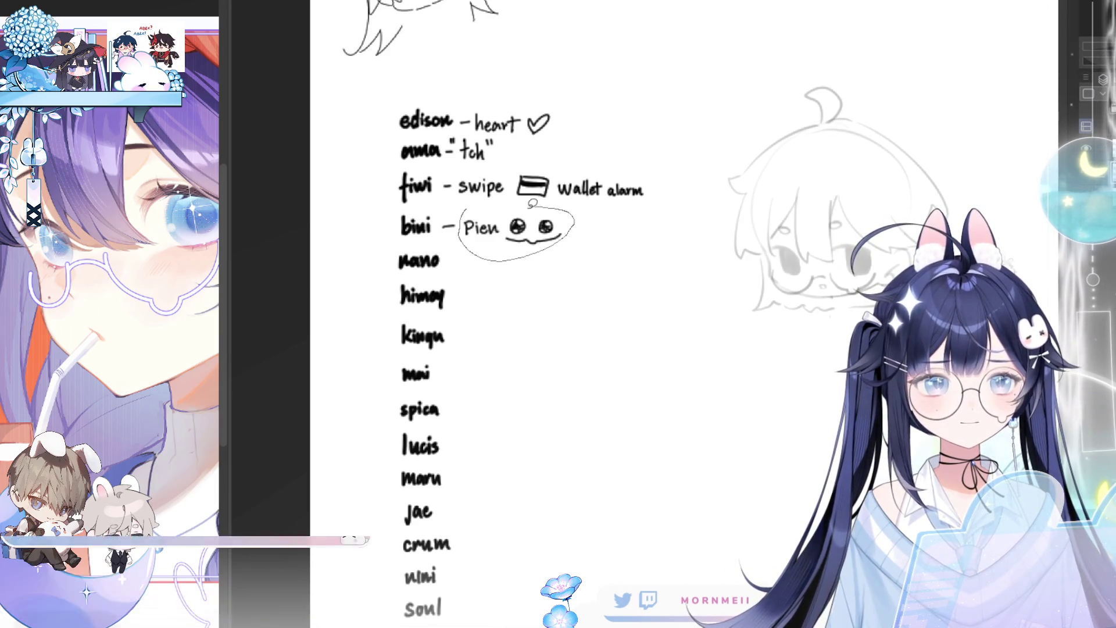
# Shift the selected Pien note and faces slightly up, deselect, and zoom out a bit
pyautogui.click(635, 283)
pyautogui.moveTo(376, 281); pyautogui.dragTo(376, 278)
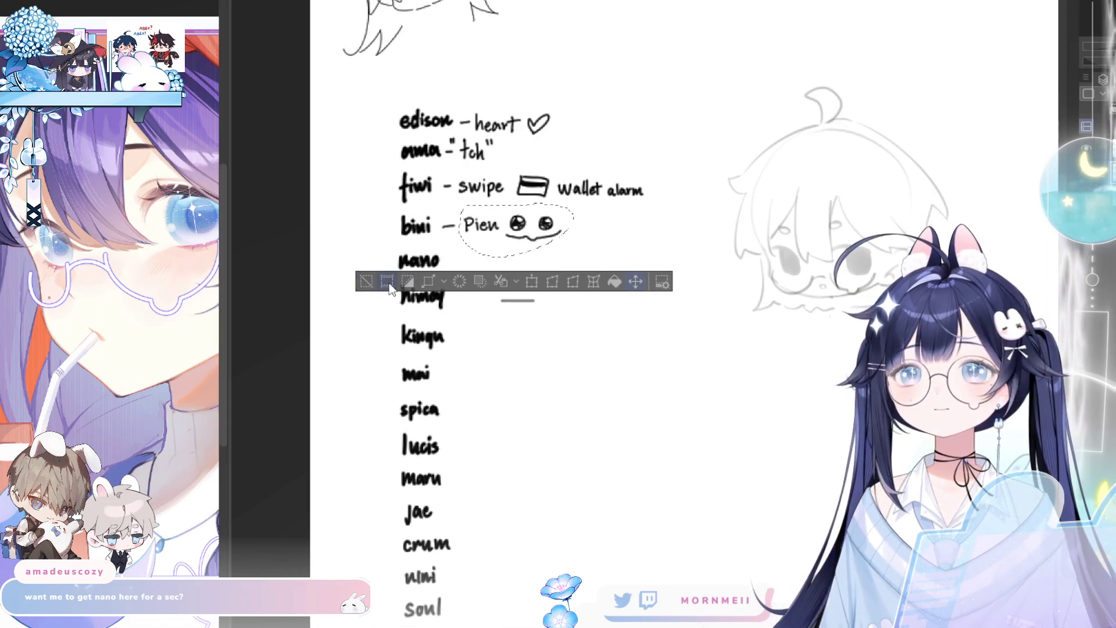
pyautogui.click(368, 279)
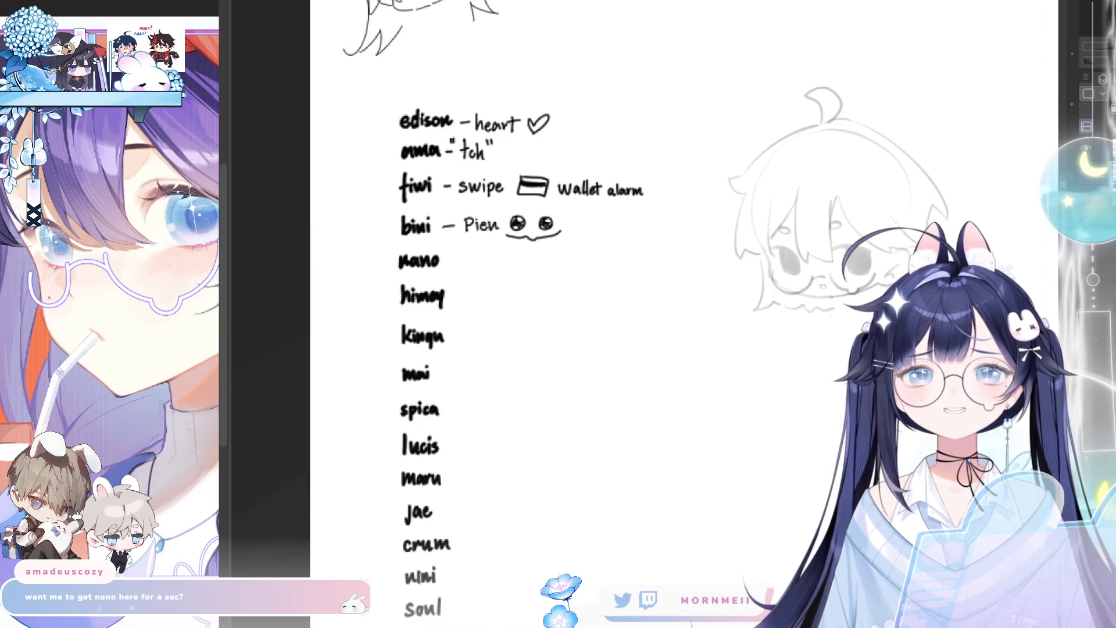
pyautogui.hotkey('ctrl', '-')
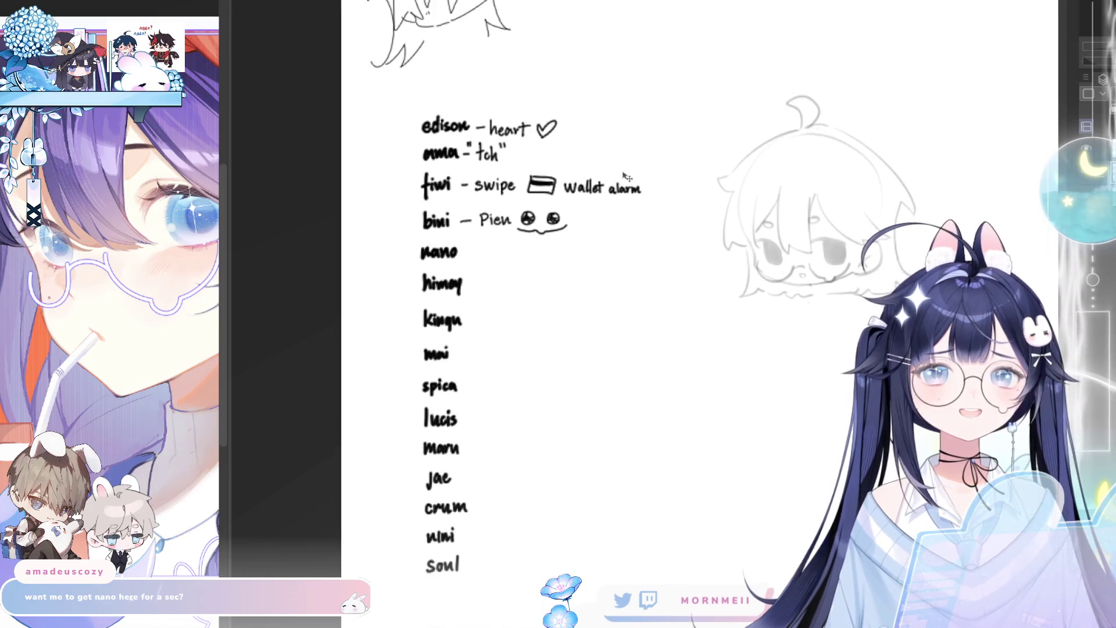
pyautogui.moveTo(642, 476); pyautogui.dragTo(610, 424)
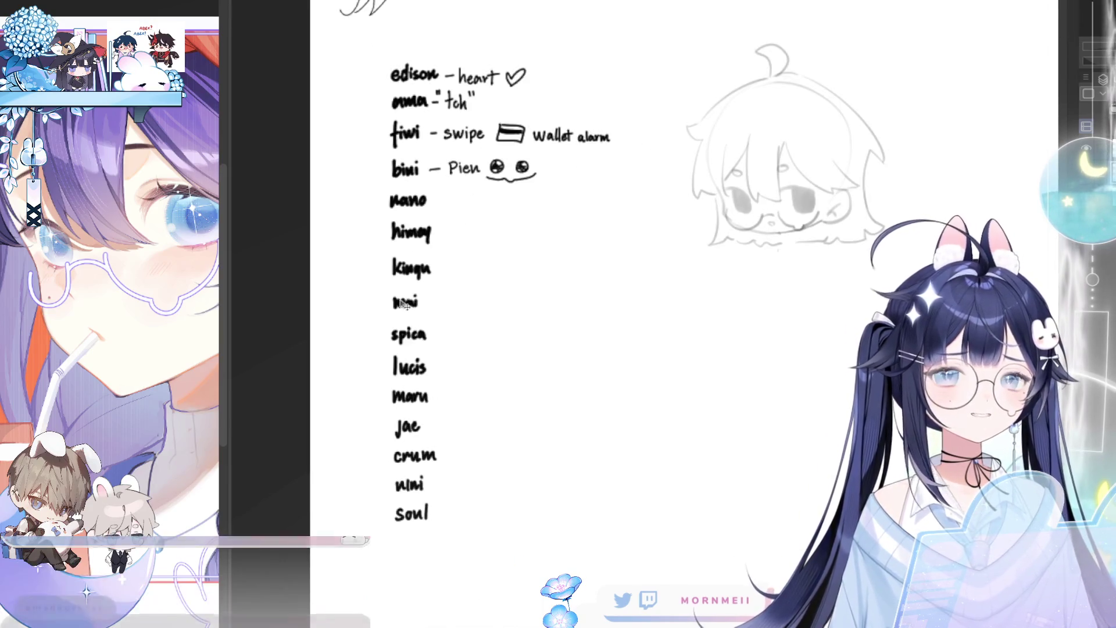
pyautogui.scroll(1, 770, 441)
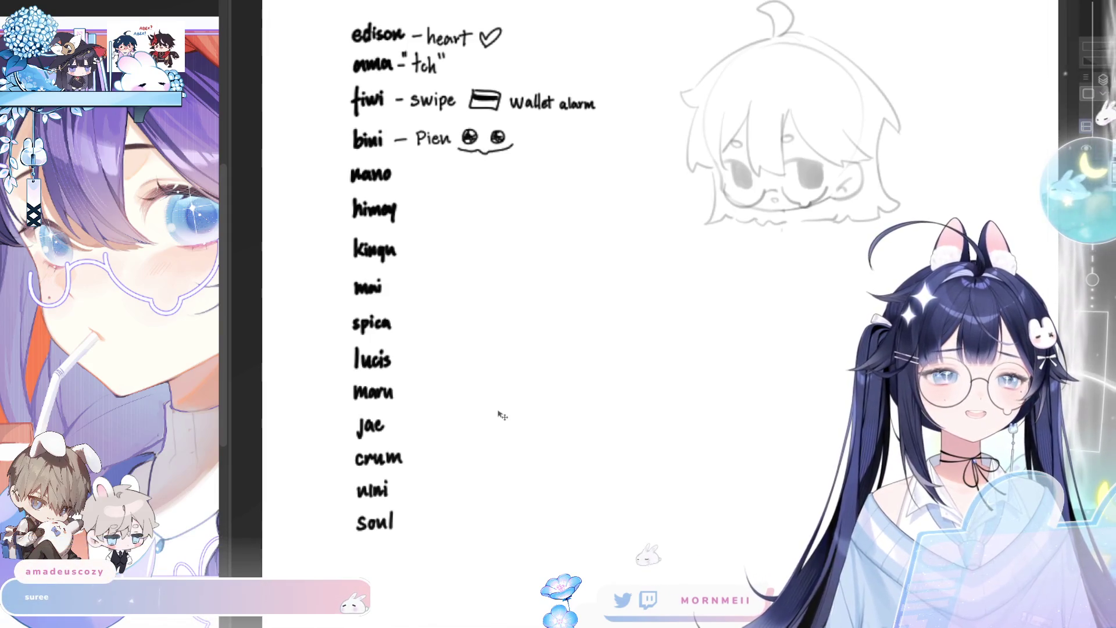
pyautogui.scroll(1, 445, 317)
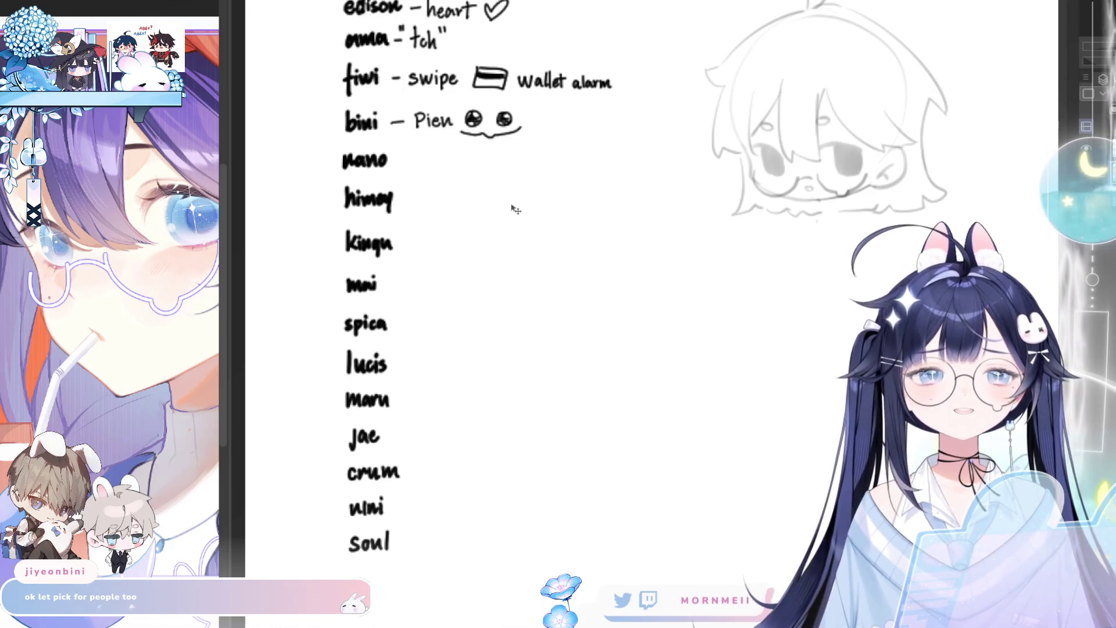
pyautogui.scroll(-1, 514, 208)
pyautogui.moveTo(558, 290); pyautogui.dragTo(514, 335)
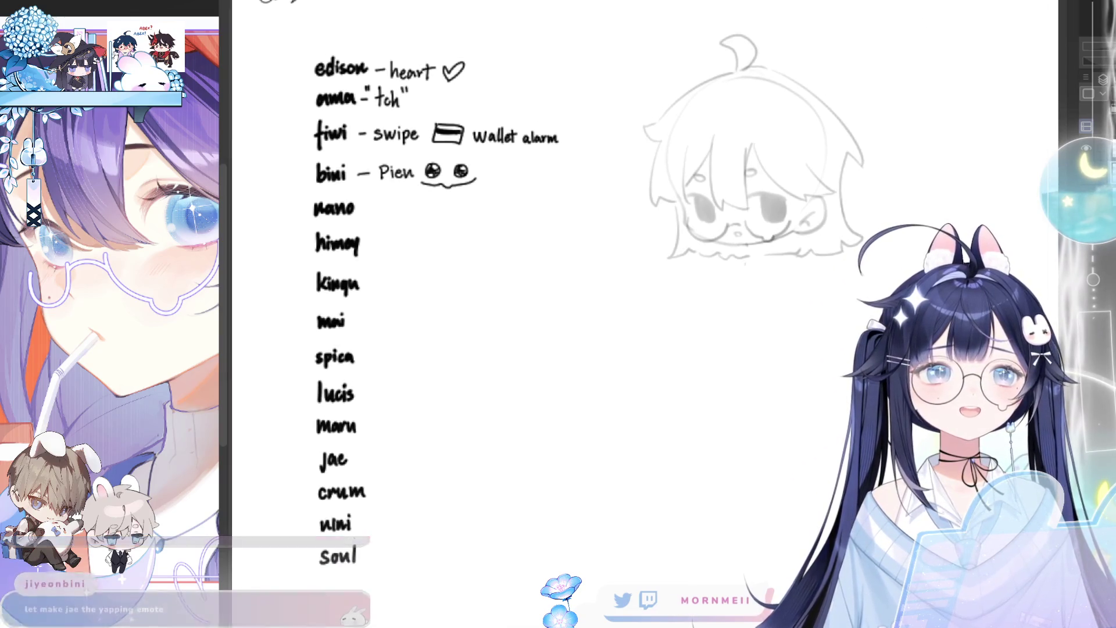
# Handwrite '- Yap Yap' after jae
pyautogui.moveTo(558, 290)
pyautogui.mouseDown()
pyautogui.moveTo(525, 280)
pyautogui.moveTo(602, 257)
pyautogui.mouseUp()
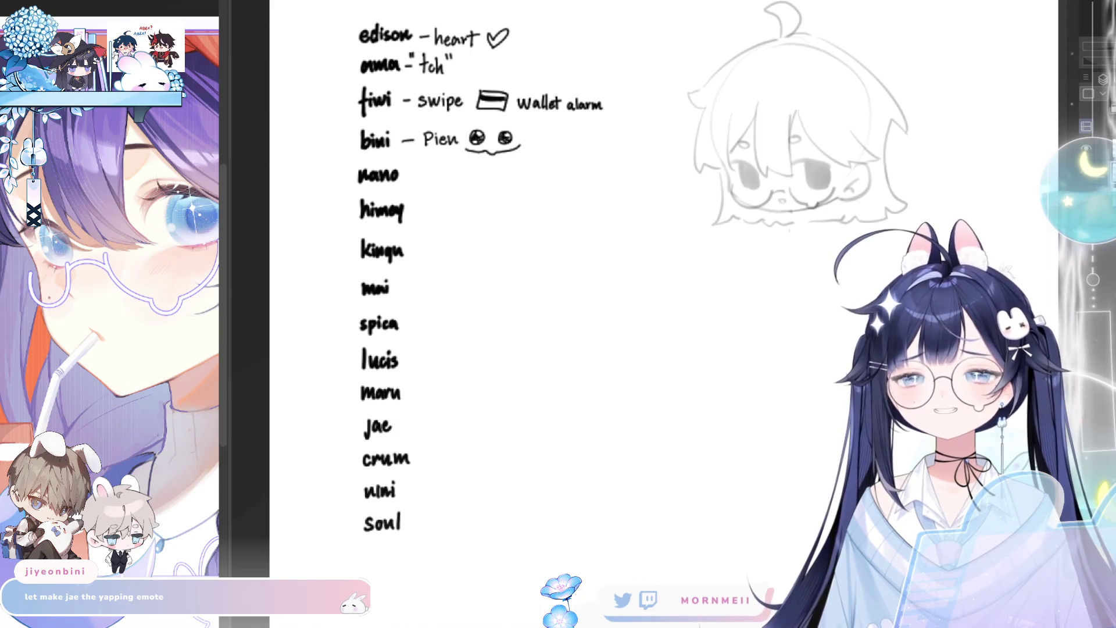
pyautogui.moveTo(407, 428); pyautogui.dragTo(413, 429)
pyautogui.click(413, 429)
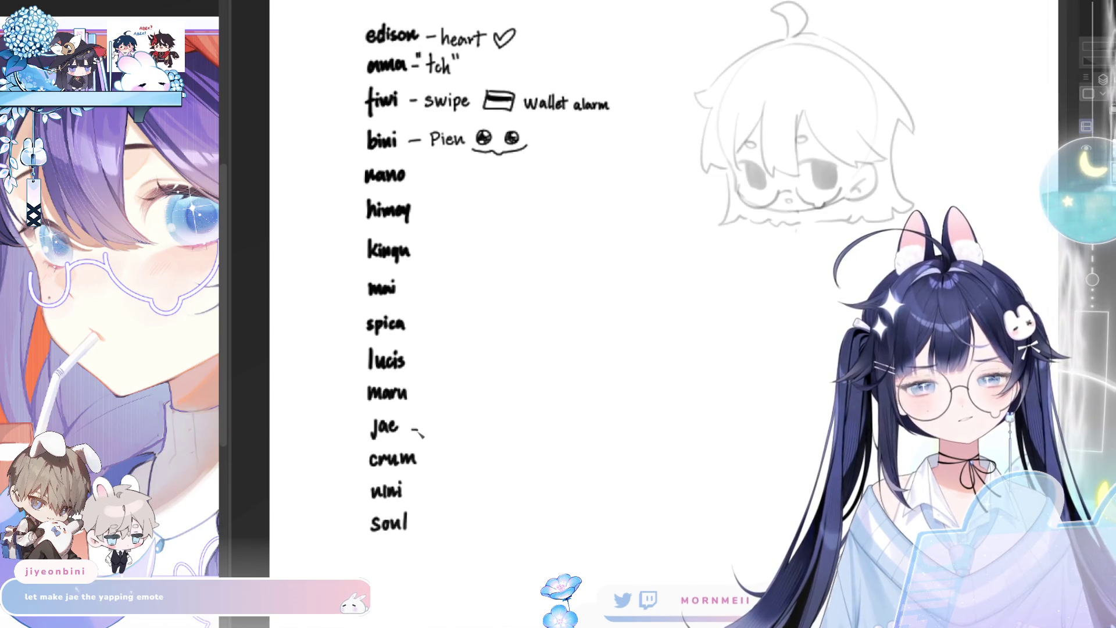
pyautogui.moveTo(410, 428)
pyautogui.mouseDown()
pyautogui.moveTo(438, 421)
pyautogui.moveTo(430, 435)
pyautogui.moveTo(448, 439)
pyautogui.moveTo(468, 422)
pyautogui.mouseUp()
pyautogui.moveTo(464, 429); pyautogui.dragTo(481, 442)
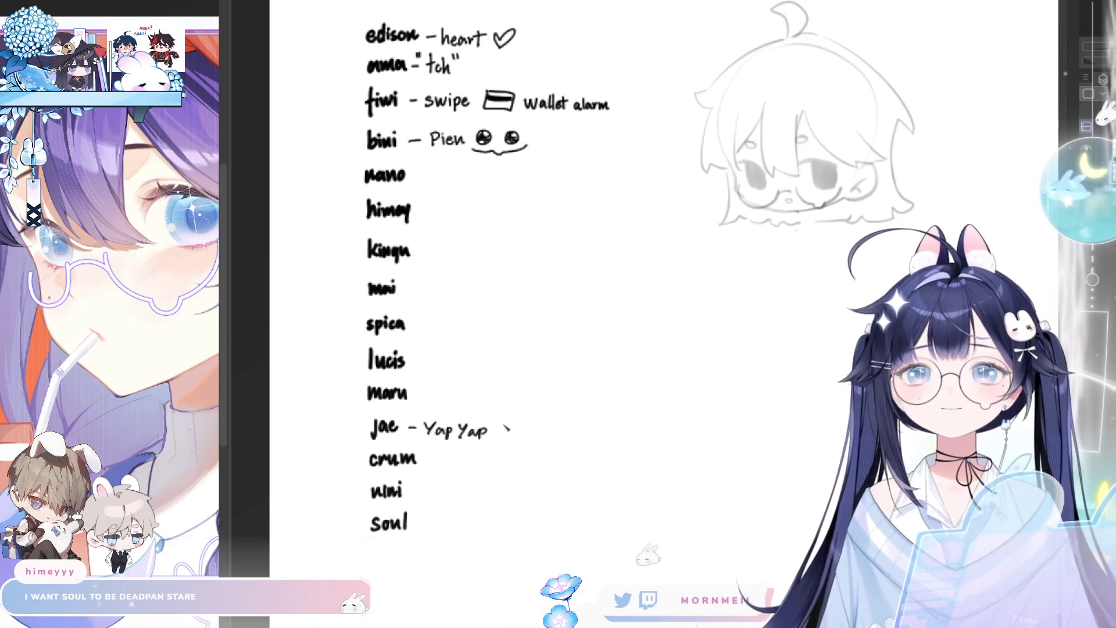
# Write '- deadpan stare' after soul and draw a ¬-shaped eye, undoing its slanted tail
pyautogui.moveTo(425, 543)
pyautogui.mouseDown()
pyautogui.moveTo(480, 493)
pyautogui.moveTo(482, 472)
pyautogui.moveTo(576, 480)
pyautogui.mouseUp()
pyautogui.moveTo(572, 470)
pyautogui.mouseDown()
pyautogui.moveTo(612, 480)
pyautogui.moveTo(602, 536)
pyautogui.mouseUp()
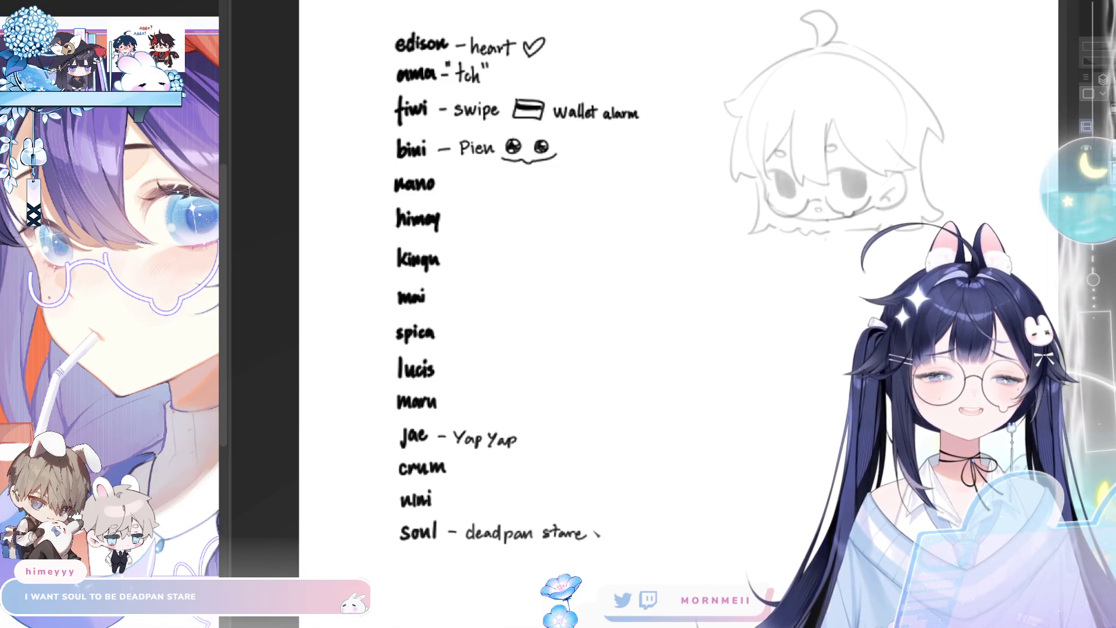
pyautogui.moveTo(594, 531)
pyautogui.mouseDown()
pyautogui.moveTo(641, 539)
pyautogui.moveTo(607, 539)
pyautogui.mouseUp()
pyautogui.hotkey('ctrl', 'z')
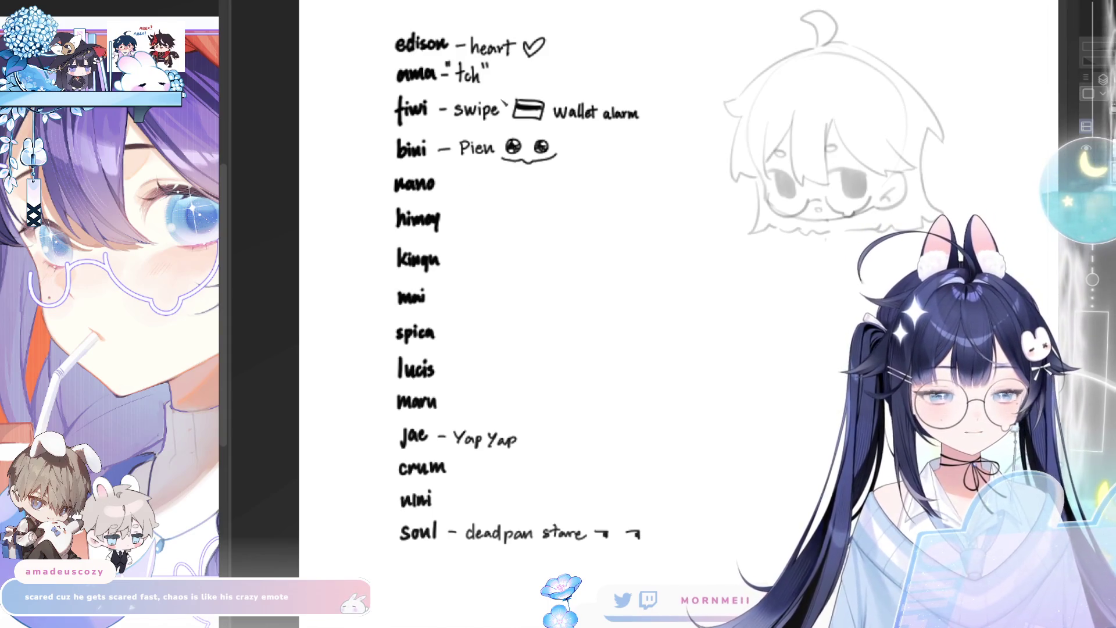
# Zoom in on the names list
pyautogui.hotkey('ctrl', '+')
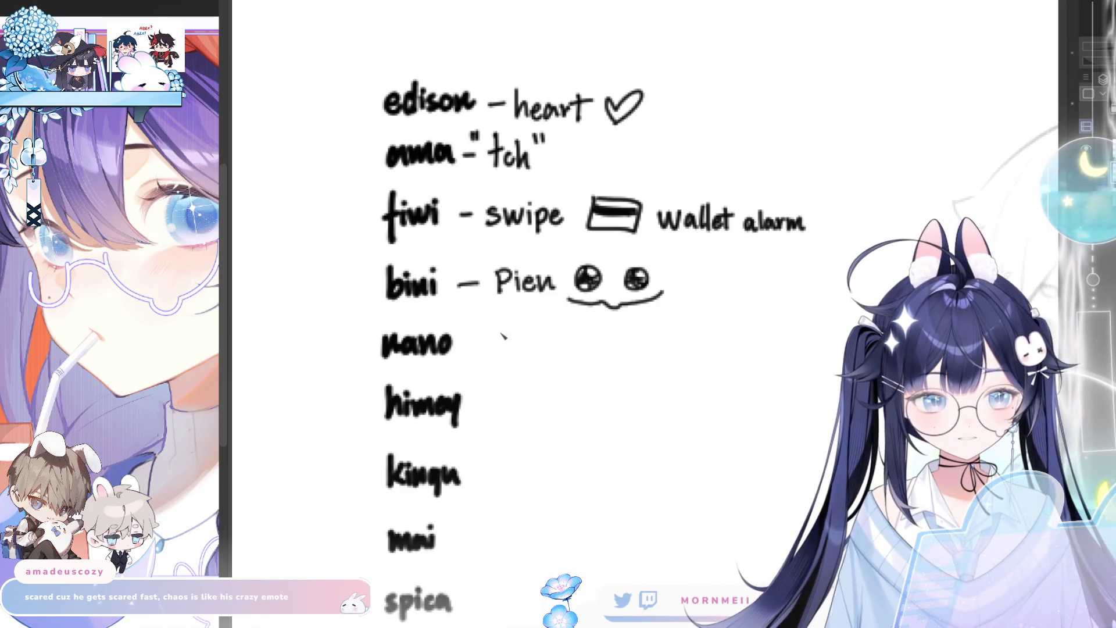
# Handwrite '- derpy / chaos / scared' after nano, undoing one stray stroke
pyautogui.moveTo(475, 344)
pyautogui.mouseDown()
pyautogui.moveTo(558, 347)
pyautogui.moveTo(567, 366)
pyautogui.mouseUp()
pyautogui.moveTo(594, 322); pyautogui.dragTo(570, 381)
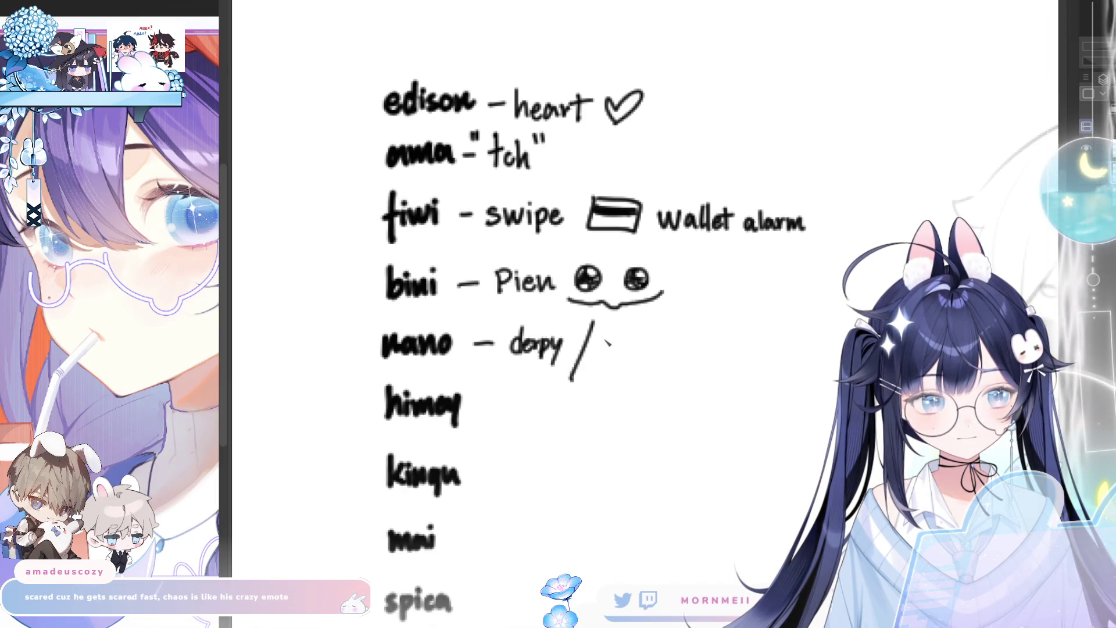
pyautogui.moveTo(614, 337)
pyautogui.mouseDown()
pyautogui.moveTo(610, 354)
pyautogui.moveTo(654, 352)
pyautogui.mouseUp()
pyautogui.hotkey('ctrl', 'z')
pyautogui.moveTo(691, 314); pyautogui.dragTo(670, 370)
pyautogui.moveTo(726, 316)
pyautogui.mouseDown()
pyautogui.moveTo(679, 246)
pyautogui.moveTo(644, 281)
pyautogui.moveTo(718, 285)
pyautogui.mouseUp()
pyautogui.scroll(-3, 585, 342)
pyautogui.scroll(1, 585, 342)
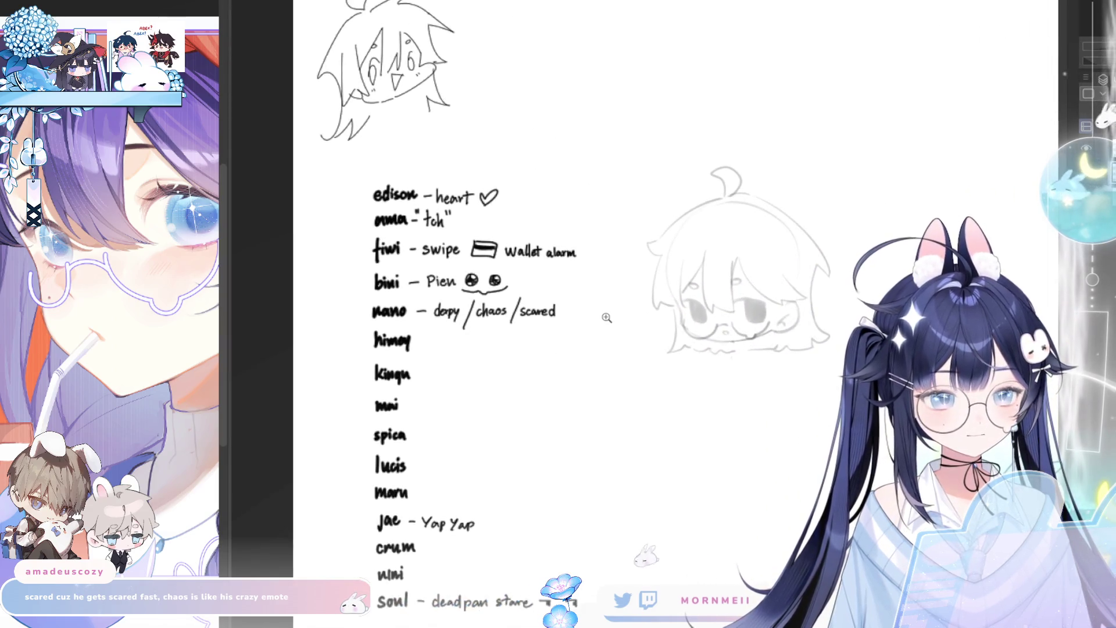